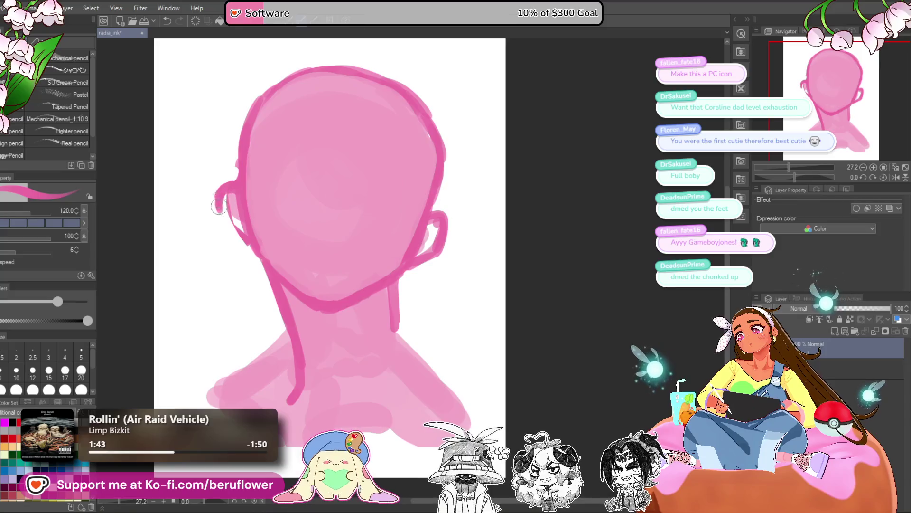
- Refine the ear outlines, redrawing the right ear's outer edge toward the jaw
mouse_move(444, 219)
left_mouse_down()
mouse_move(440, 239)
mouse_move(423, 242)
left_mouse_up()
mouse_move(240, 192)
left_mouse_down()
mouse_move(233, 228)
mouse_move(237, 198)
mouse_move(221, 220)
left_mouse_up()
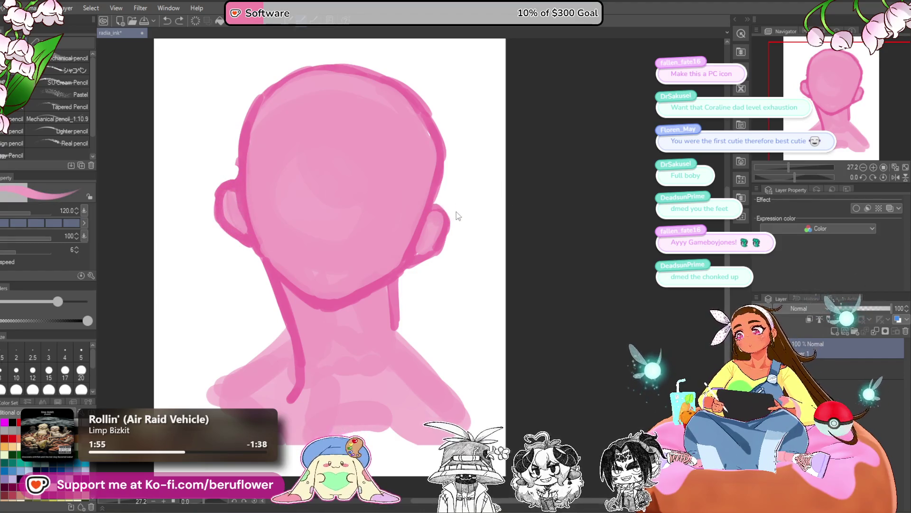
key("ctrl+z")
left_click_drag(440, 205, 446, 217)
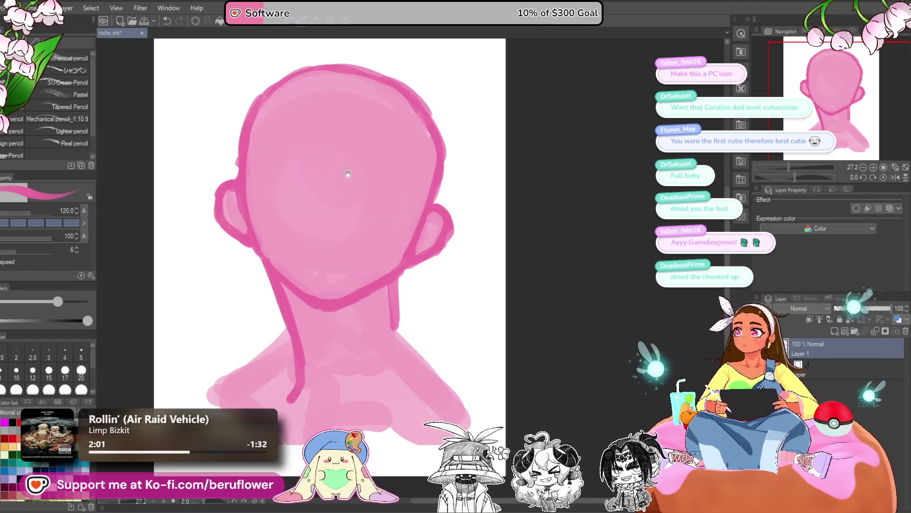
- Draw a vertical centre line down the face, retrying its angle until it fits
left_click_drag(348, 174, 349, 196)
left_click_drag(348, 100, 319, 285)
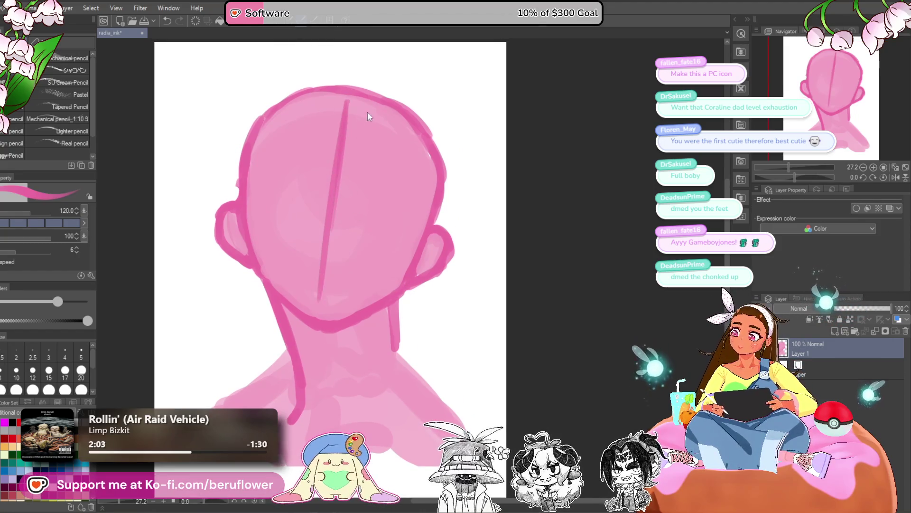
key("ctrl+z")
left_click_drag(356, 96, 316, 318)
key("ctrl+z")
left_click_drag(353, 95, 327, 321)
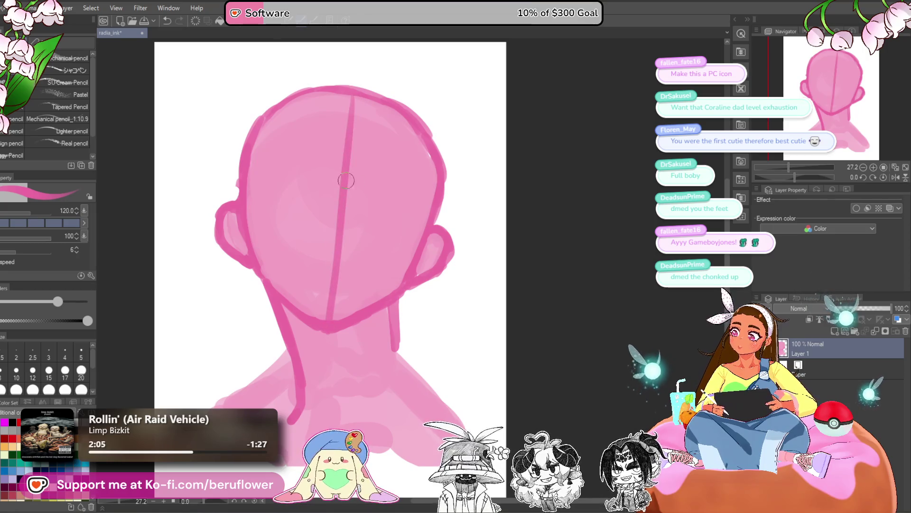
left_click_drag(336, 290, 340, 287)
key("ctrl+z")
left_click_drag(352, 96, 328, 314)
- Add a curved horizontal eye guideline across the face reaching the right ear
left_click_drag(252, 179, 407, 196)
key("ctrl+z")
left_click_drag(258, 179, 405, 205)
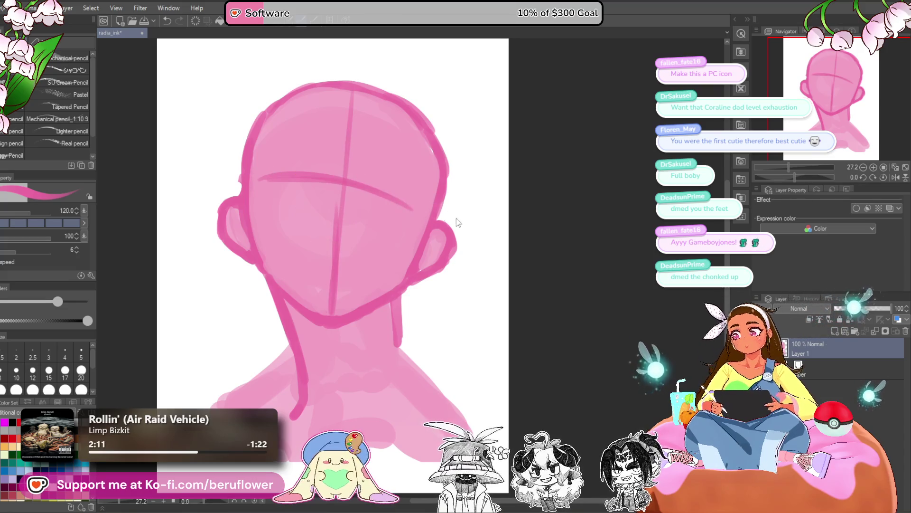
key("ctrl+z")
mouse_move(258, 180)
left_mouse_down()
mouse_move(380, 193)
mouse_move(428, 227)
left_mouse_up()
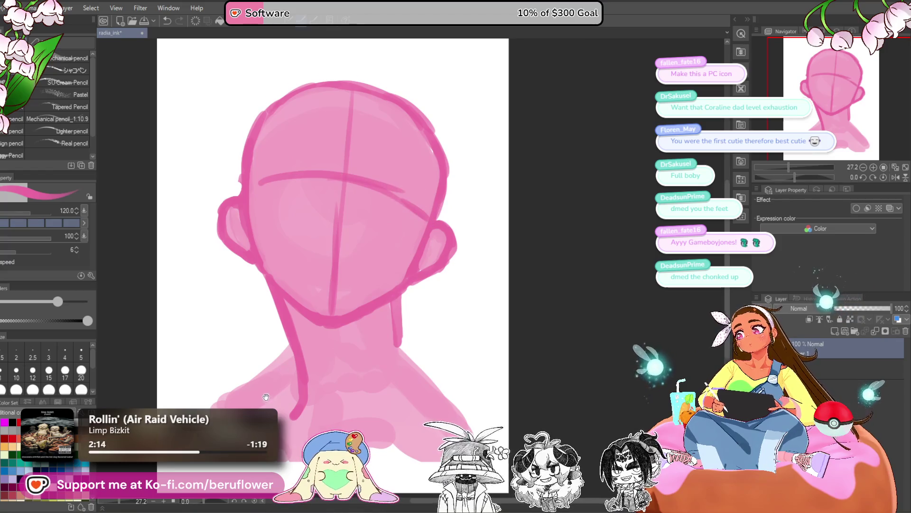
left_click_drag(265, 397, 264, 386)
key("m")
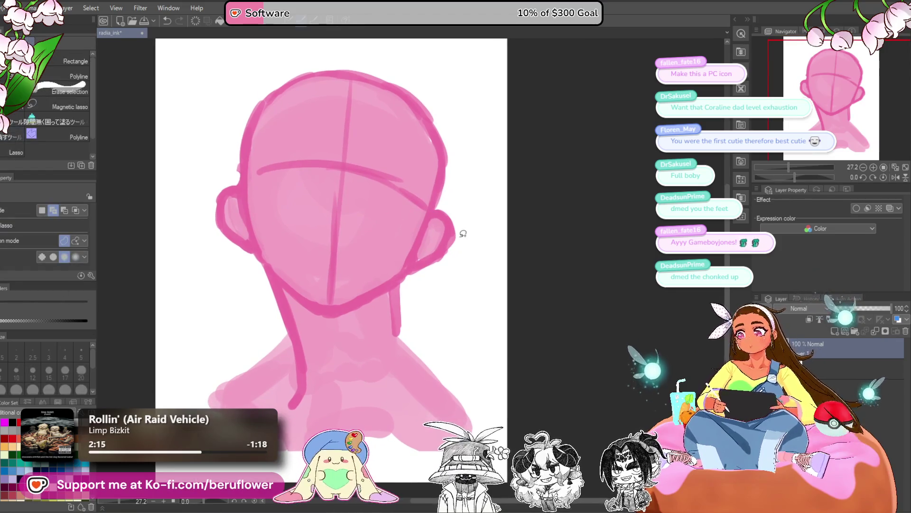
- Lasso-select the head, rotate it about 3° clockwise and shift it slightly right
mouse_move(320, 310)
left_mouse_down()
mouse_move(183, 216)
mouse_move(501, 242)
left_mouse_up()
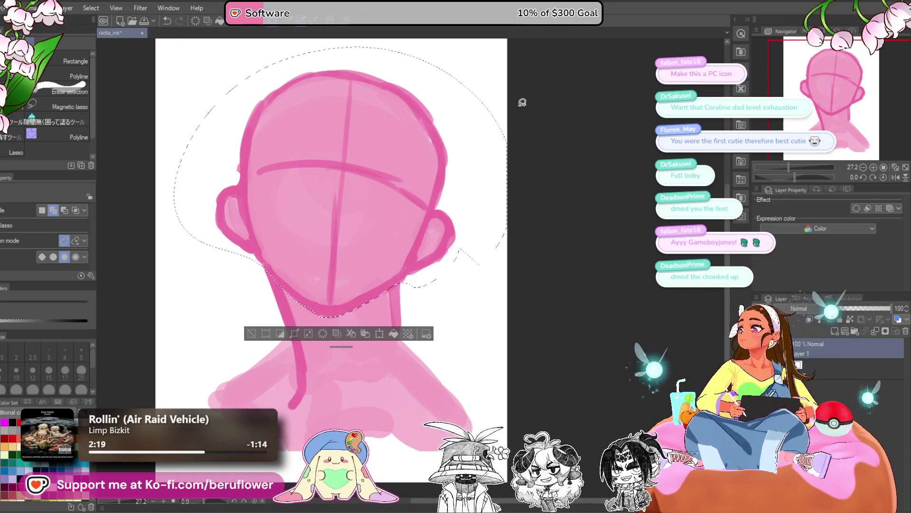
key("ctrl+t")
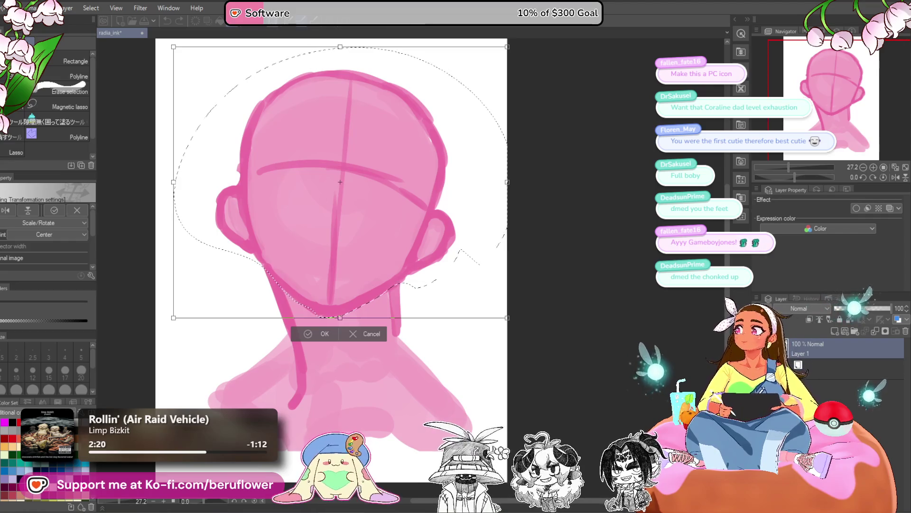
scroll(457, 245, "down", 1)
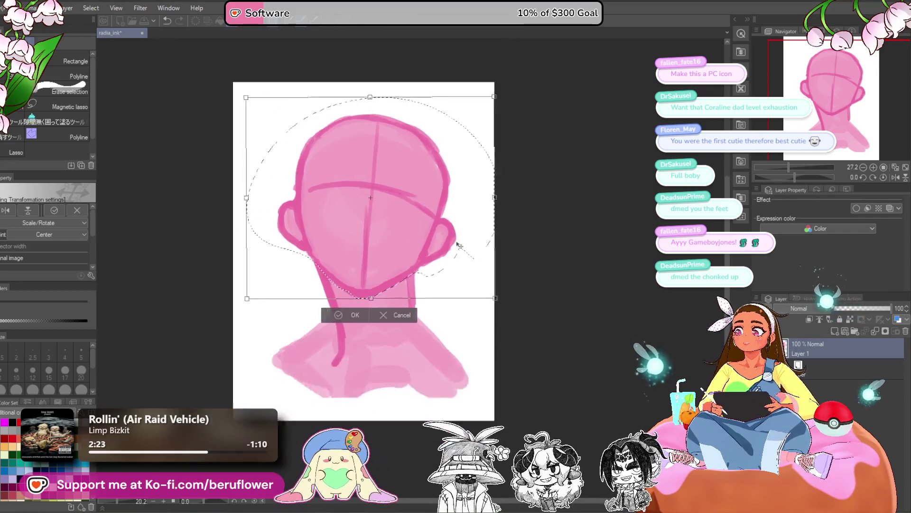
scroll(474, 311, "up", 1)
scroll(427, 285, "down", 1)
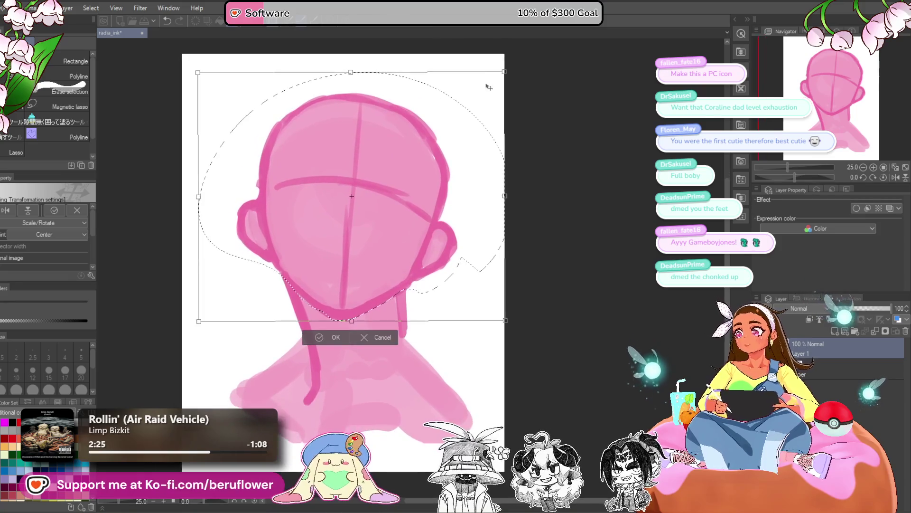
left_click_drag(593, 90, 597, 104)
left_click_drag(471, 273, 475, 274)
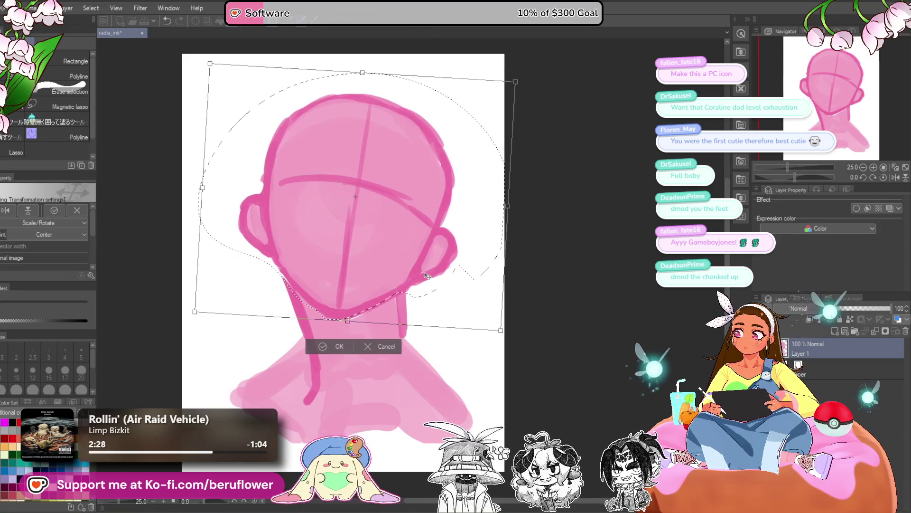
key("Return")
key("ctrl+d")
- Sketch the jaw-to-neck lines in pink, redoing strokes until they sit right
key("p")
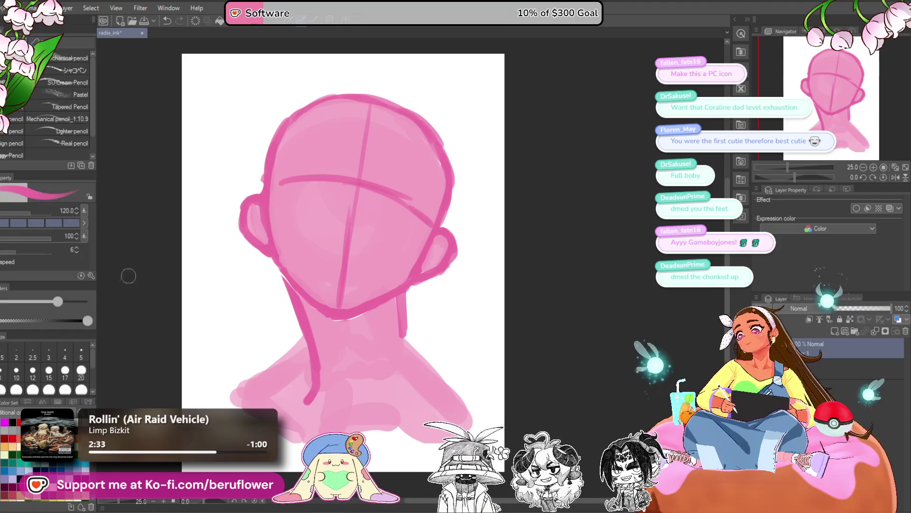
left_click_drag(371, 322, 375, 327)
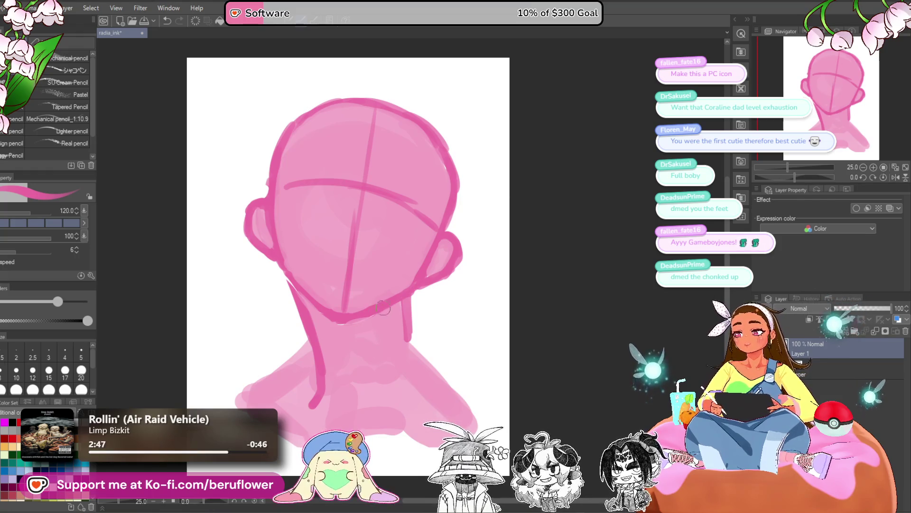
left_click_drag(352, 363, 373, 352)
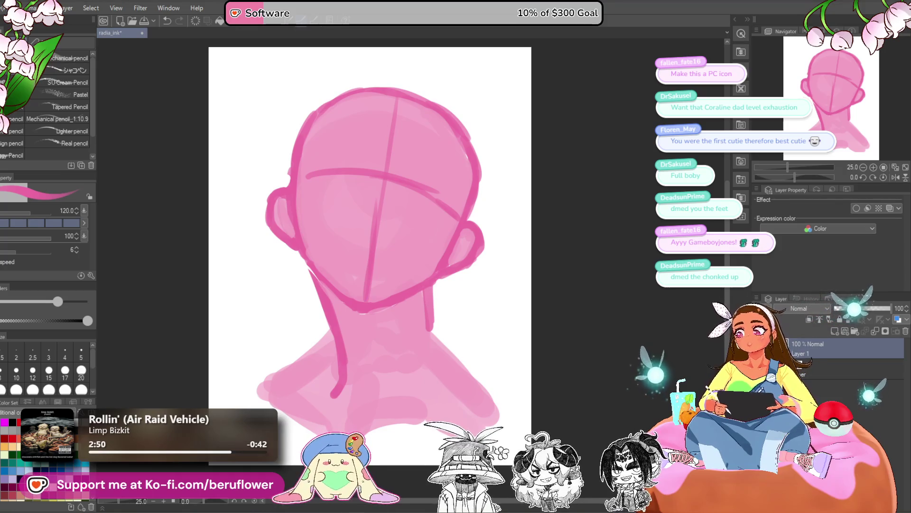
left_click_drag(361, 326, 336, 298)
mouse_move(365, 334)
left_mouse_down()
mouse_move(393, 382)
mouse_move(427, 329)
mouse_move(405, 361)
mouse_move(385, 363)
left_mouse_up()
key("ctrl+z")
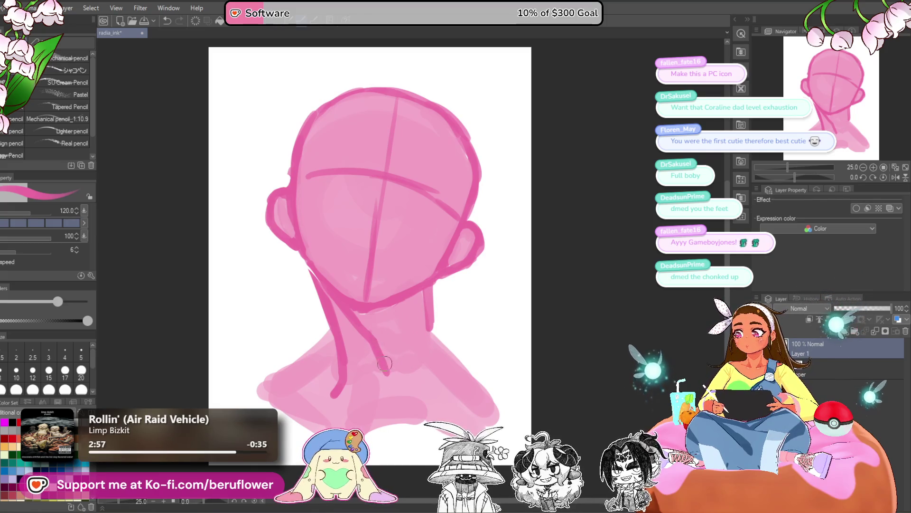
key("ctrl+z")
mouse_move(350, 310)
left_mouse_down()
mouse_move(390, 370)
mouse_move(425, 332)
mouse_move(410, 304)
mouse_move(386, 334)
mouse_move(378, 329)
left_mouse_up()
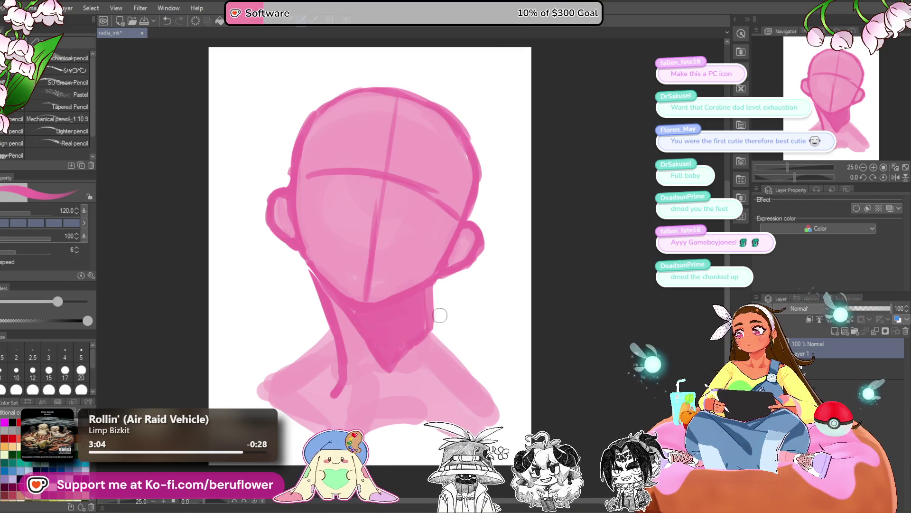
key("ctrl+z")
key("ctrl+z")
key("ctrl+z")
left_click_drag(427, 291, 392, 373)
key("ctrl+z")
mouse_move(424, 290)
left_mouse_down()
mouse_move(406, 340)
mouse_move(401, 313)
mouse_move(423, 295)
left_mouse_up()
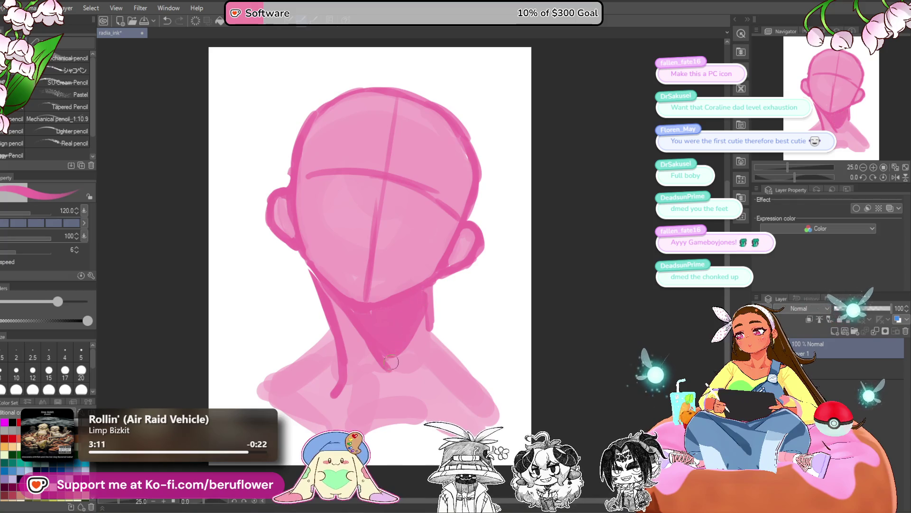
- Paint a wider dark pink shadow under the chin at the bottom of the neck
left_click_drag(460, 356, 456, 355)
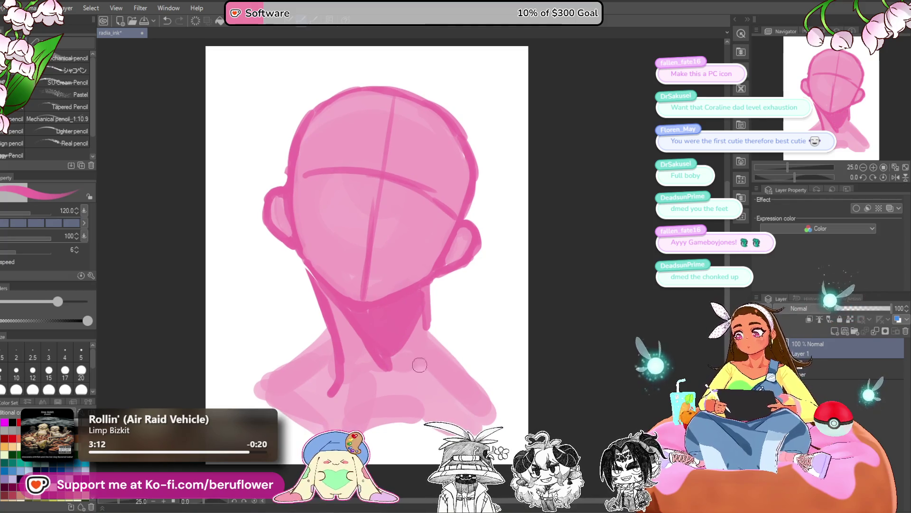
key("ctrl+z")
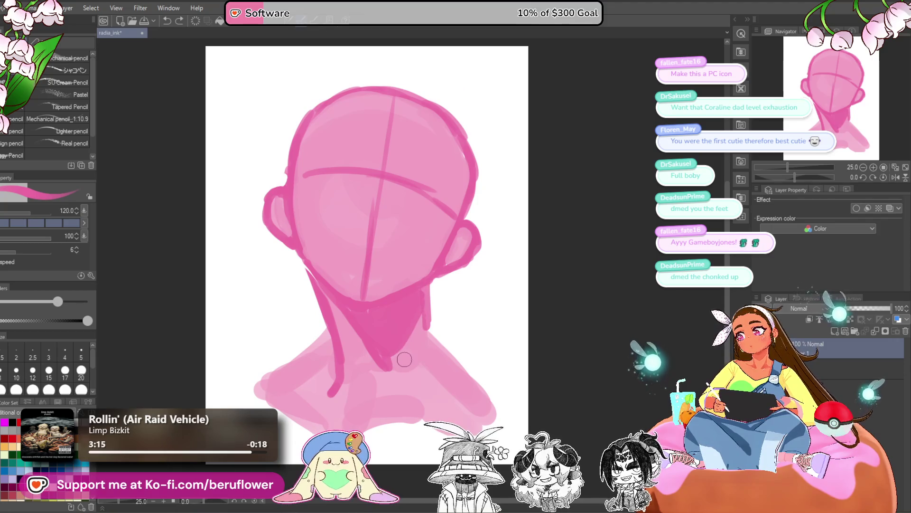
left_click_drag(374, 361, 359, 346)
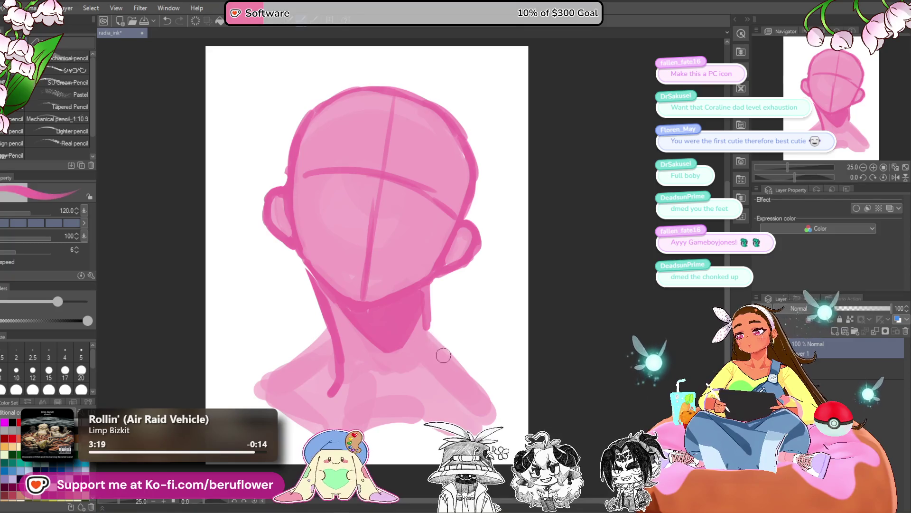
left_click_drag(396, 350, 417, 325)
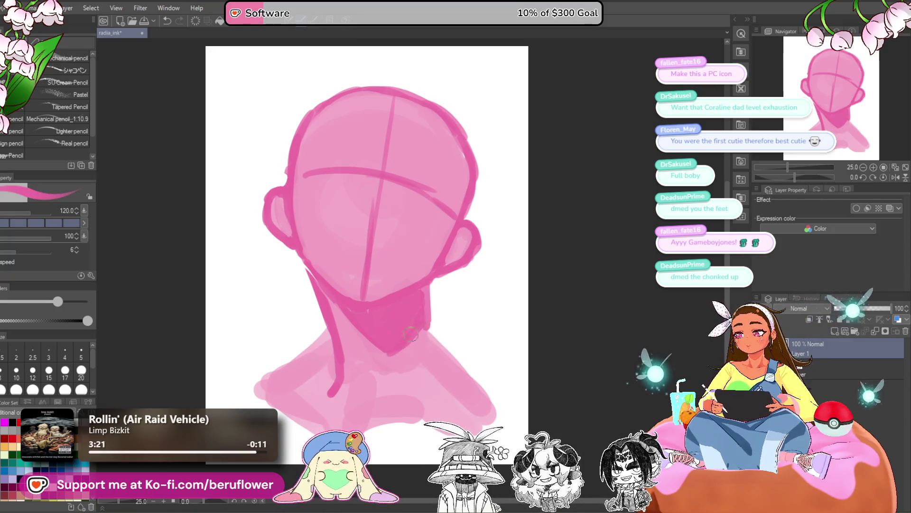
scroll(418, 323, "down", 2)
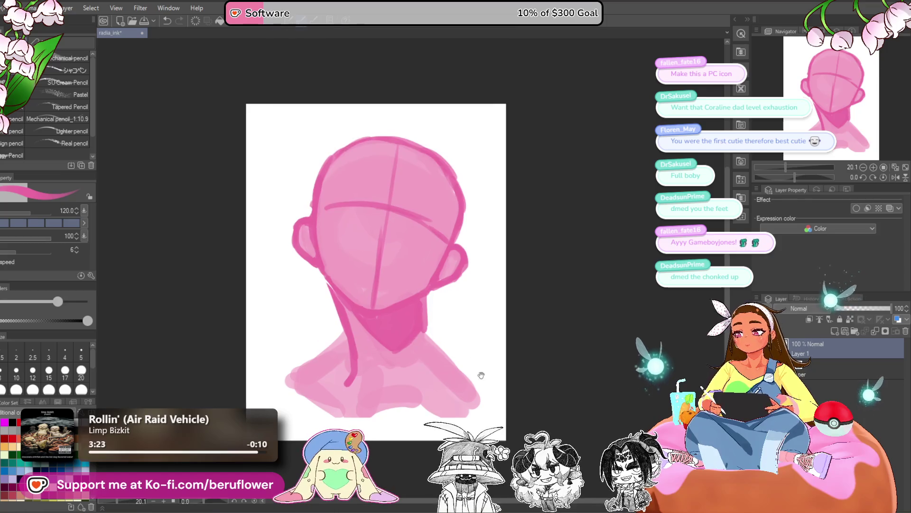
- Draw the neck's right edge and the left shoulder line
mouse_move(432, 271)
left_mouse_down()
mouse_move(436, 315)
mouse_move(491, 370)
left_mouse_up()
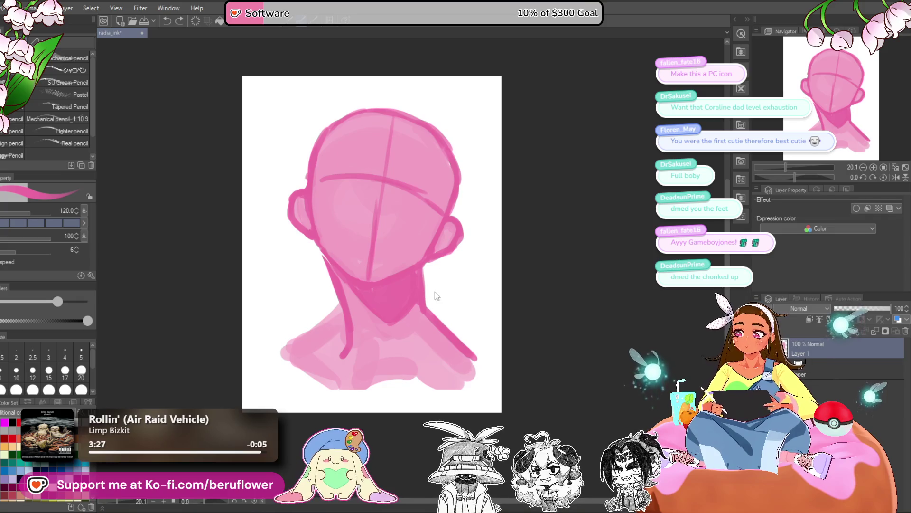
key("ctrl+z")
mouse_move(424, 273)
left_mouse_down()
mouse_move(427, 309)
mouse_move(474, 370)
mouse_move(451, 343)
mouse_move(483, 346)
left_mouse_up()
left_click_drag(382, 312, 333, 343)
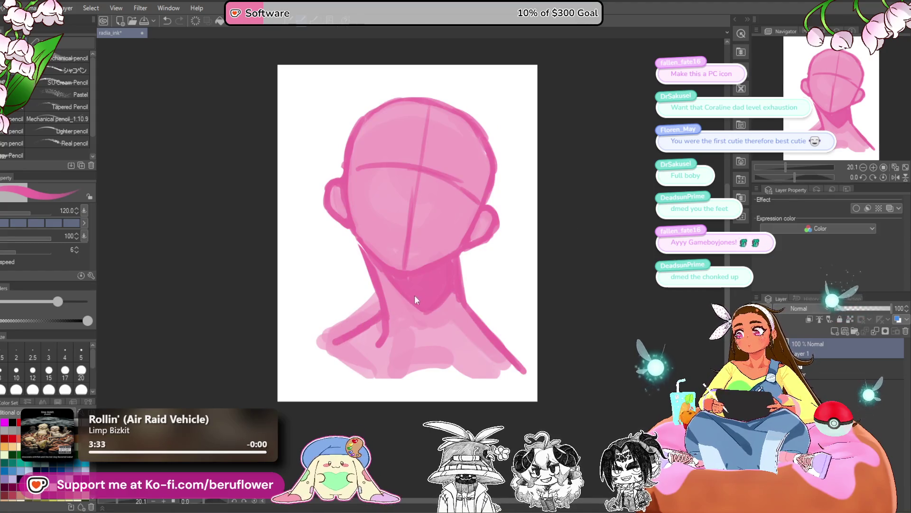
mouse_move(383, 314)
left_mouse_down()
mouse_move(333, 353)
mouse_move(387, 393)
mouse_move(405, 381)
mouse_move(435, 383)
left_mouse_up()
- Add a chest line along the bottom of the bust
key("ctrl+z")
key("ctrl+z")
left_click_drag(361, 383, 430, 373)
key("ctrl+z")
mouse_move(362, 388)
left_mouse_down()
mouse_move(387, 378)
mouse_move(475, 373)
mouse_move(472, 381)
left_mouse_up()
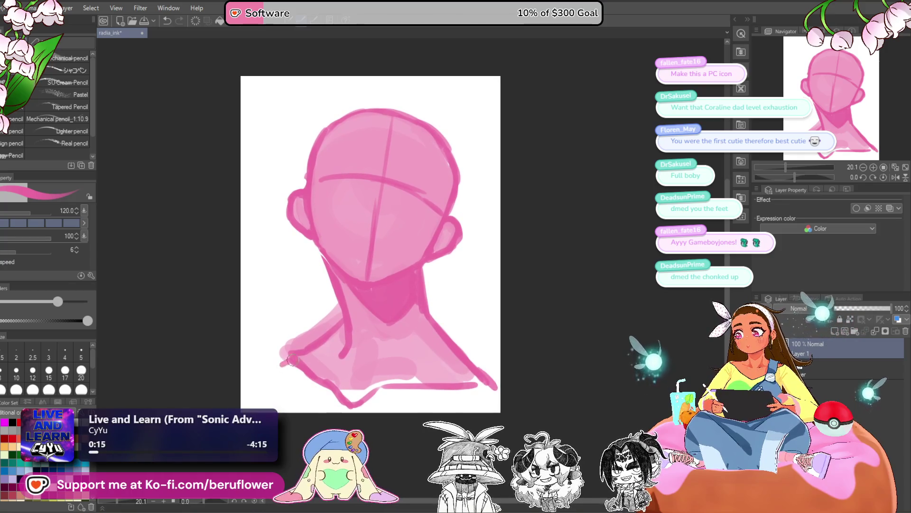
- Move the whole drawing slightly left and up and shrink it a little
key("ctrl+t")
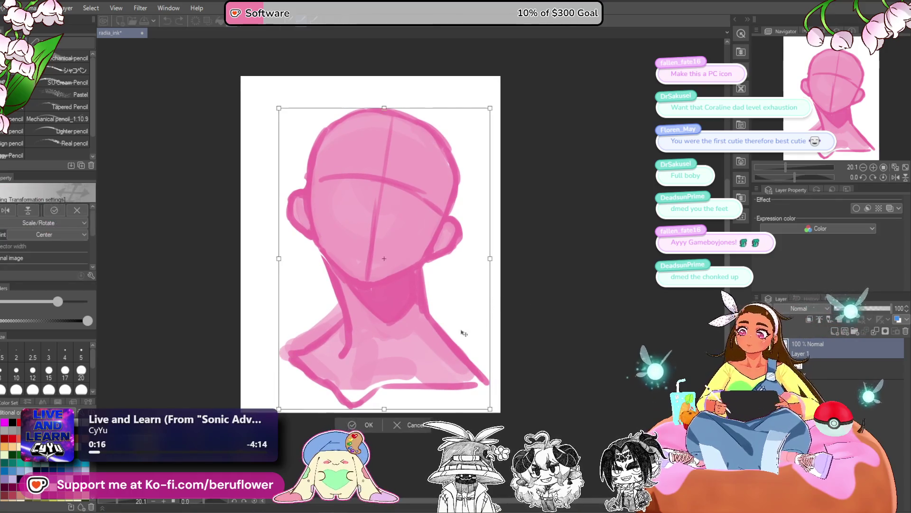
left_click_drag(462, 334, 451, 331)
mouse_move(375, 404)
left_mouse_down()
mouse_move(374, 382)
mouse_move(412, 359)
left_mouse_up()
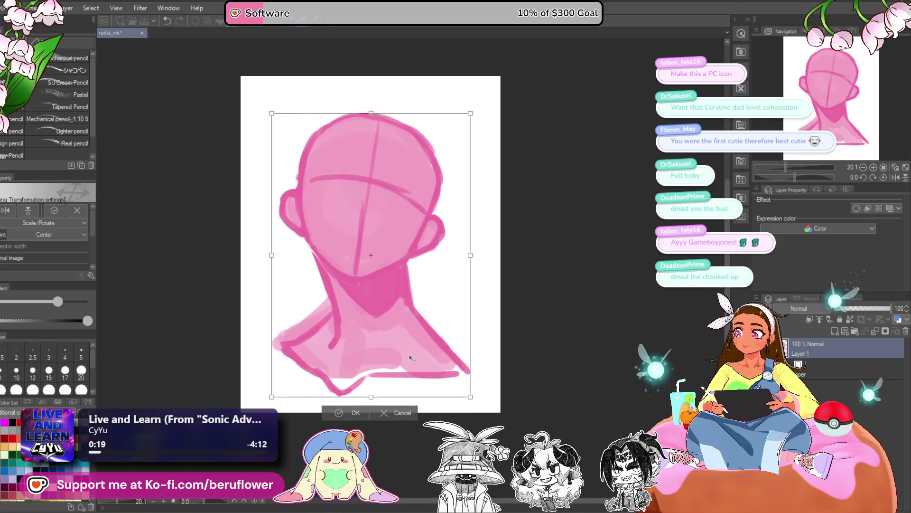
key("Return")
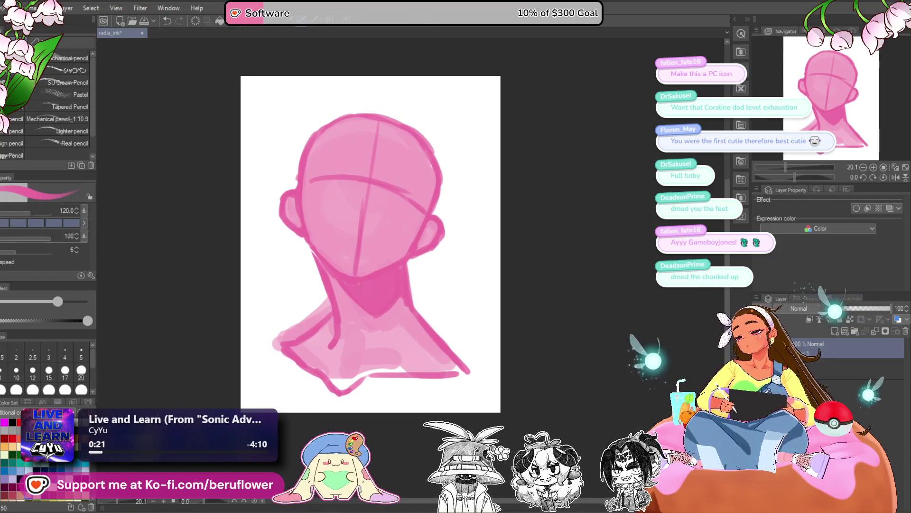
- Undo the stray purple stroke and briefly try the Liquify tool
left_click_drag(307, 319, 308, 293)
key("ctrl+z")
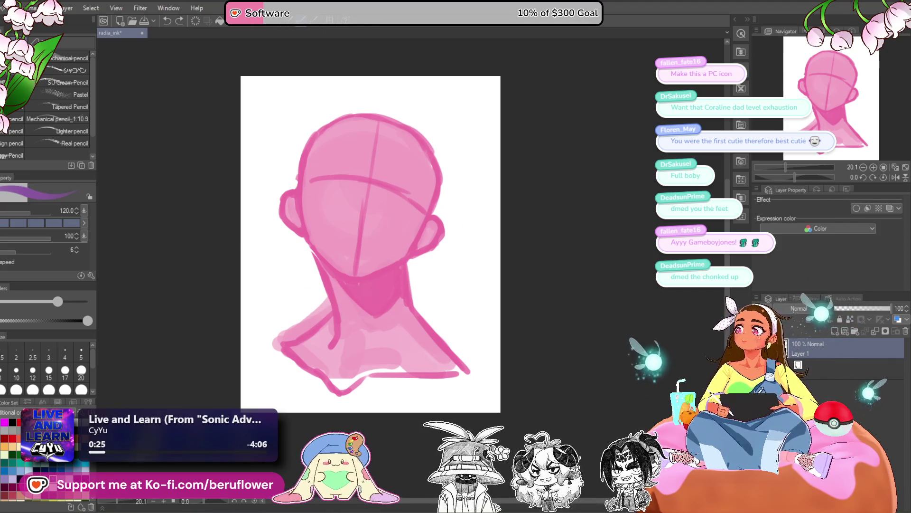
key("j")
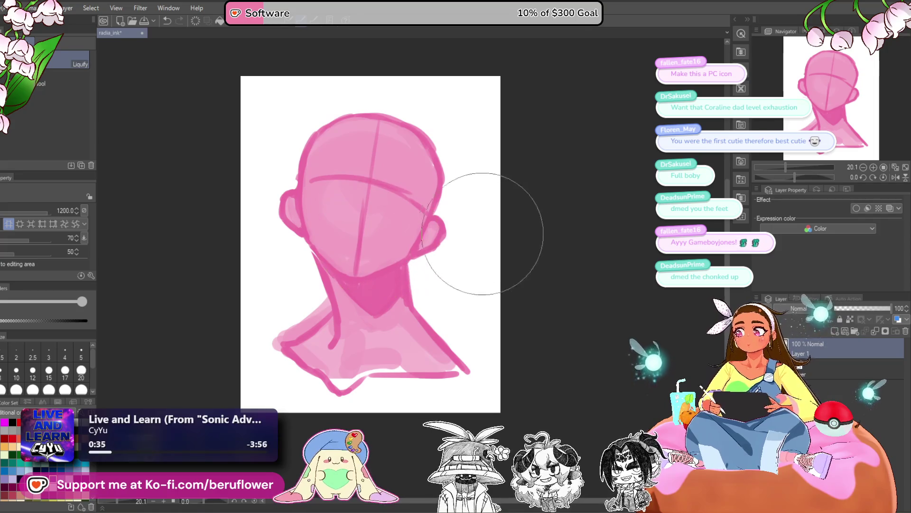
key("p")
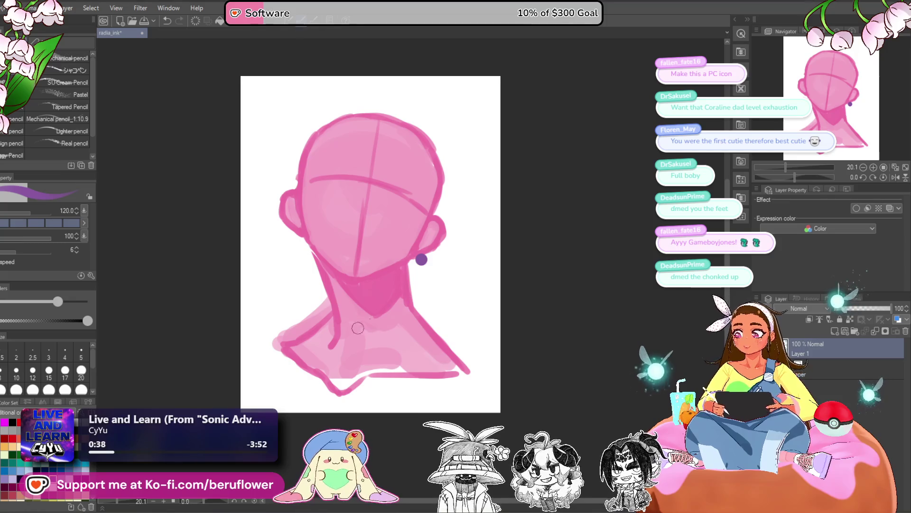
- Remove the purple earring dot and test purple strokes along the left neck
key("ctrl+z")
left_click_drag(311, 325, 320, 285)
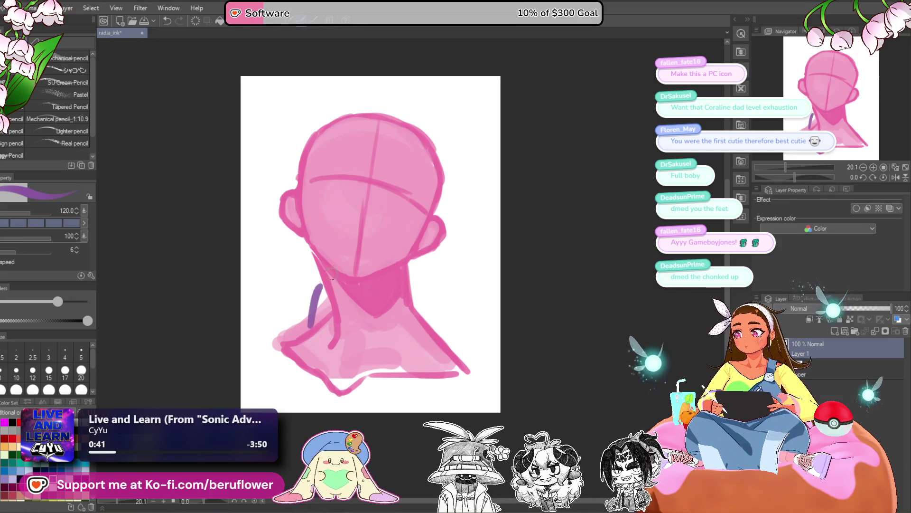
key("ctrl+z")
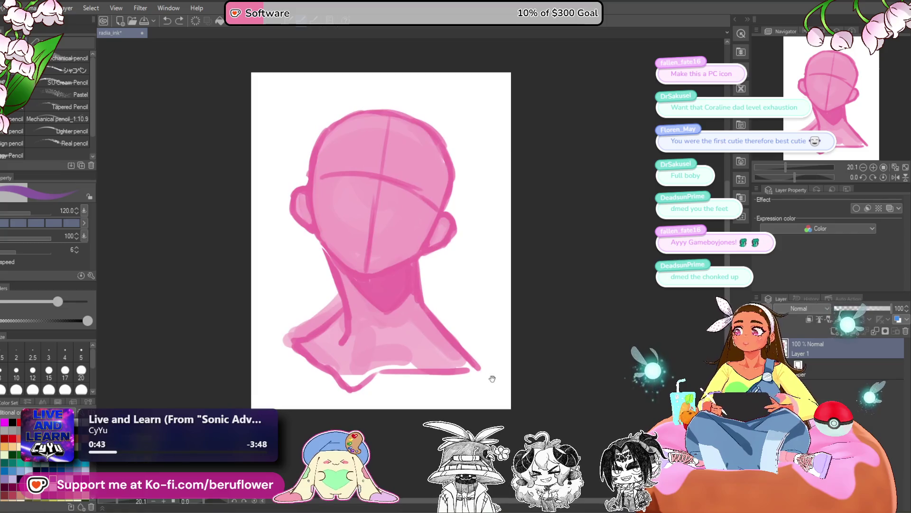
mouse_move(296, 326)
left_mouse_down()
mouse_move(302, 284)
mouse_move(354, 226)
left_mouse_up()
key("ctrl+z")
mouse_move(314, 285)
left_mouse_down()
mouse_move(277, 310)
mouse_move(289, 314)
left_mouse_up()
key("ctrl+z")
- Try several purple collar lines across the neck, undoing the trial strokes
key("ctrl+z")
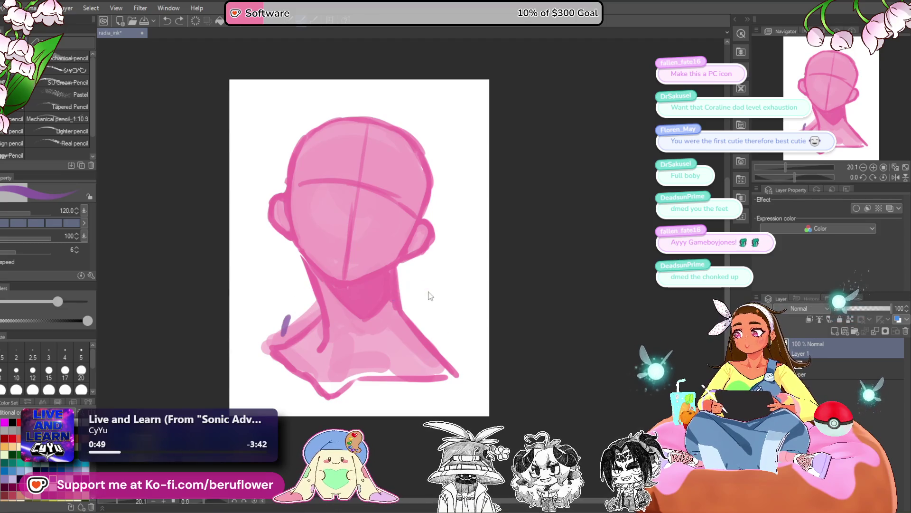
mouse_move(350, 400)
left_mouse_down()
mouse_move(403, 297)
mouse_move(368, 390)
left_mouse_up()
key("ctrl+z")
key("ctrl+z")
mouse_move(404, 287)
left_mouse_down()
mouse_move(384, 361)
mouse_move(355, 395)
mouse_move(397, 373)
mouse_move(417, 286)
left_mouse_up()
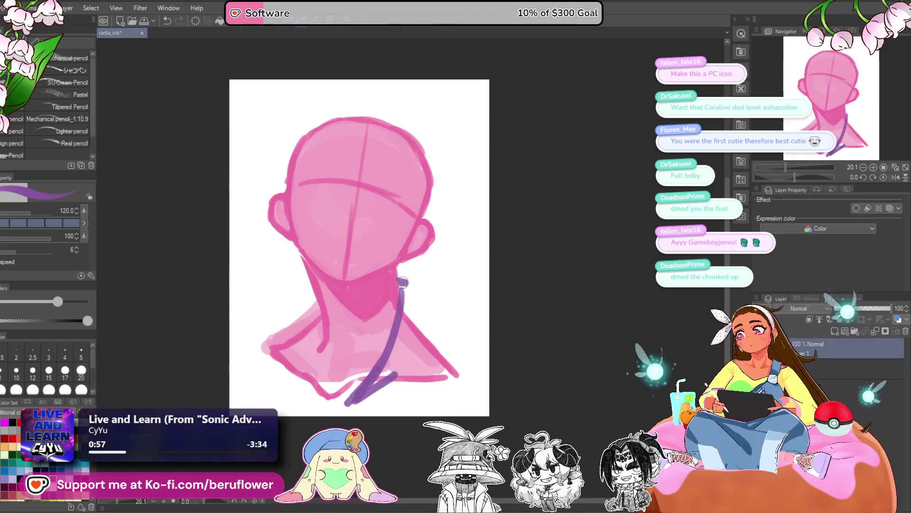
key("ctrl+z")
left_click_drag(407, 346, 386, 376)
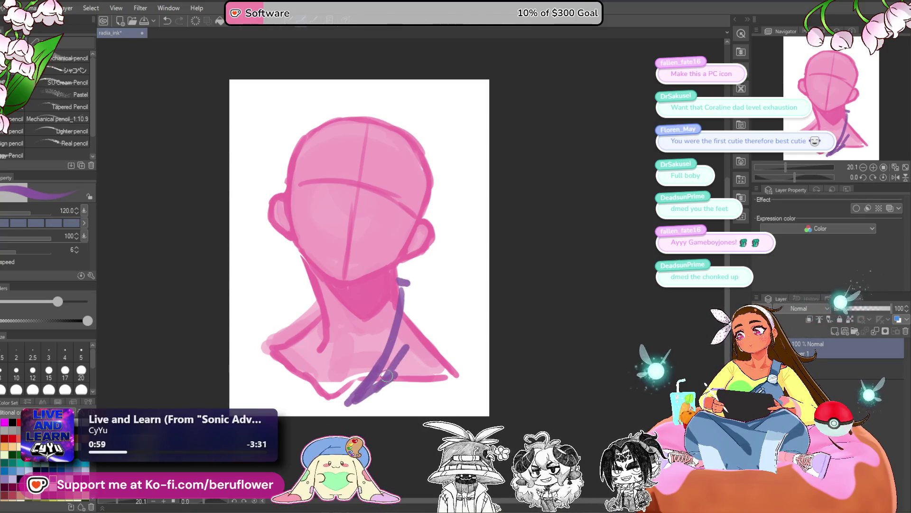
key("ctrl+z")
mouse_move(407, 346)
left_mouse_down()
mouse_move(384, 379)
mouse_move(472, 278)
left_mouse_up()
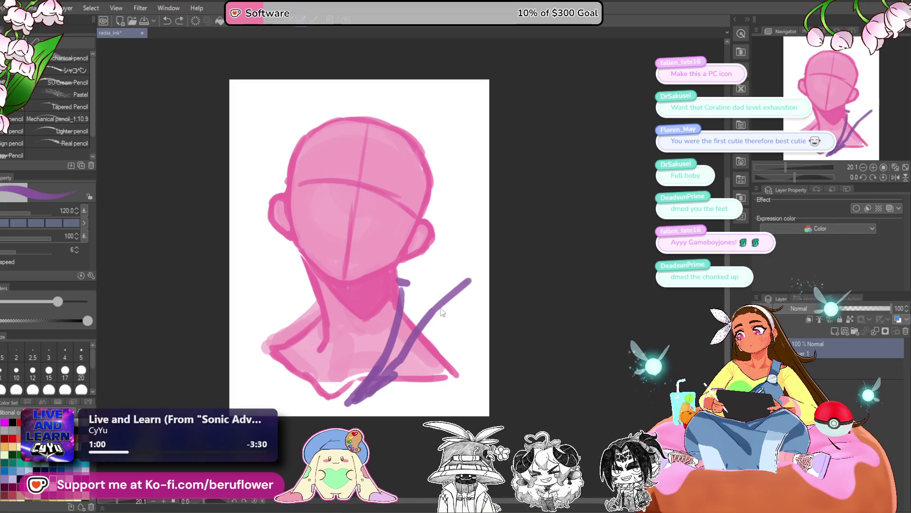
key("ctrl+z")
key("ctrl+z")
- Scale the whole drawing slightly smaller
key("ctrl+t")
mouse_move(353, 408)
left_mouse_down()
mouse_move(357, 377)
mouse_move(356, 388)
left_mouse_up()
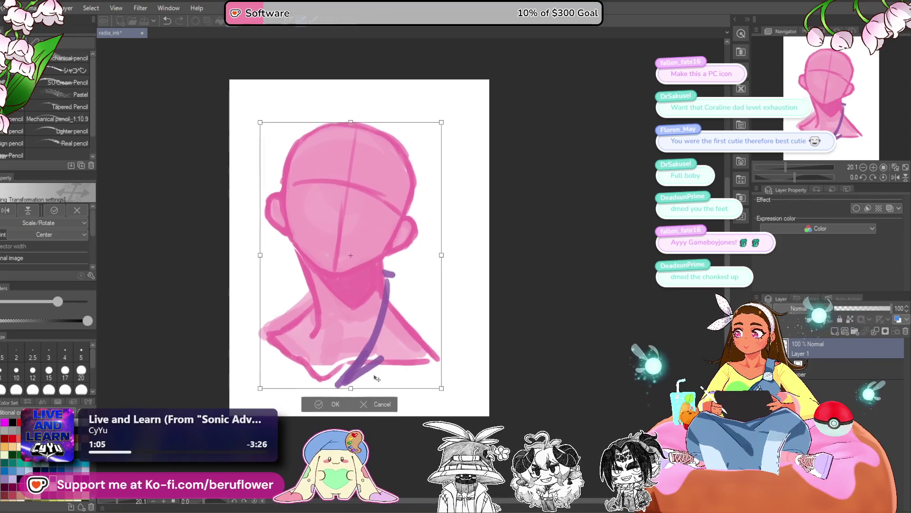
key("Return")
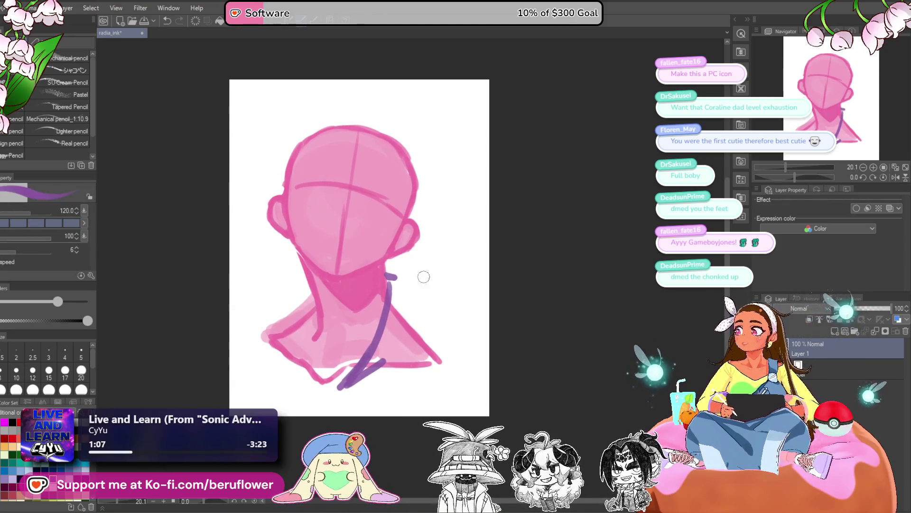
- Sketch the tall right collar beside the head and fill it with dense purple hatching
mouse_move(387, 275)
left_mouse_down()
mouse_move(451, 266)
mouse_move(481, 244)
left_mouse_up()
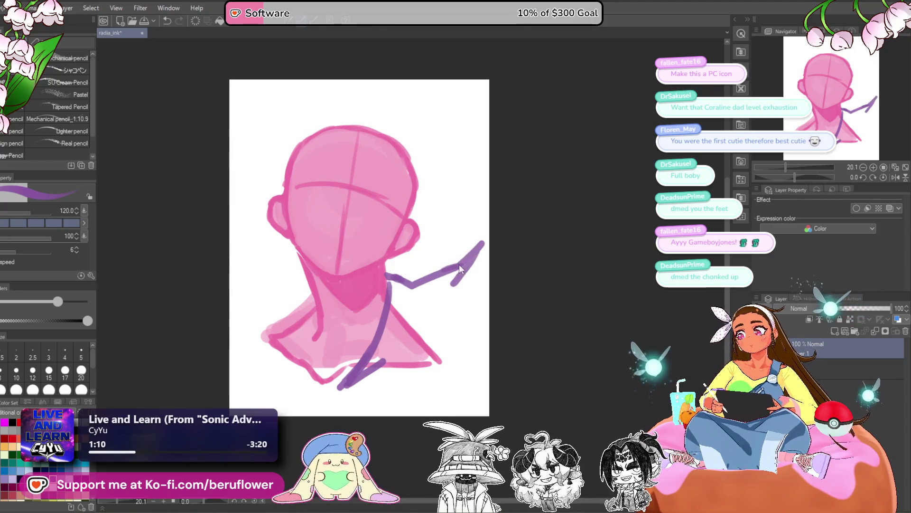
key("ctrl+z")
key("ctrl+z")
mouse_move(416, 288)
left_mouse_down()
mouse_move(445, 234)
mouse_move(465, 265)
mouse_move(422, 311)
left_mouse_up()
mouse_move(464, 258)
left_mouse_down()
mouse_move(387, 359)
mouse_move(345, 386)
left_mouse_up()
mouse_move(412, 323)
left_mouse_down()
mouse_move(448, 274)
mouse_move(386, 359)
left_mouse_up()
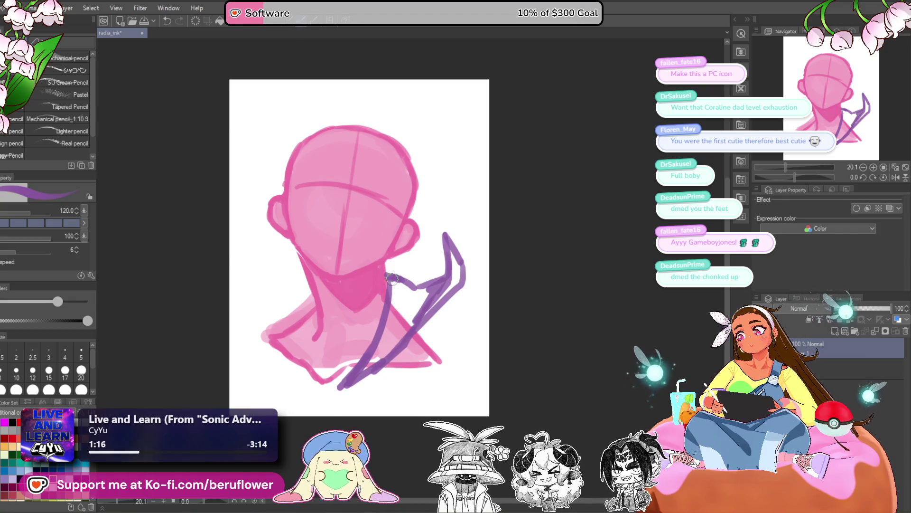
left_click_drag(394, 301, 366, 370)
left_click_drag(411, 315, 390, 350)
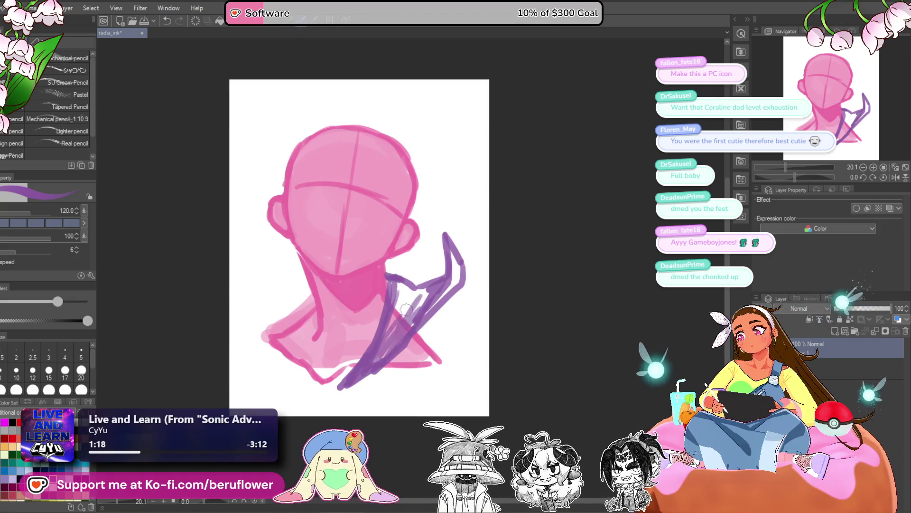
left_click_drag(406, 309, 392, 320)
mouse_move(434, 284)
left_mouse_down()
mouse_move(406, 313)
mouse_move(399, 291)
mouse_move(384, 351)
mouse_move(390, 290)
mouse_move(366, 369)
mouse_move(434, 289)
mouse_move(404, 287)
mouse_move(404, 336)
mouse_move(441, 328)
left_mouse_up()
- Draw thick and thin purple lines down the left side of the neck
left_click_drag(354, 277, 342, 299)
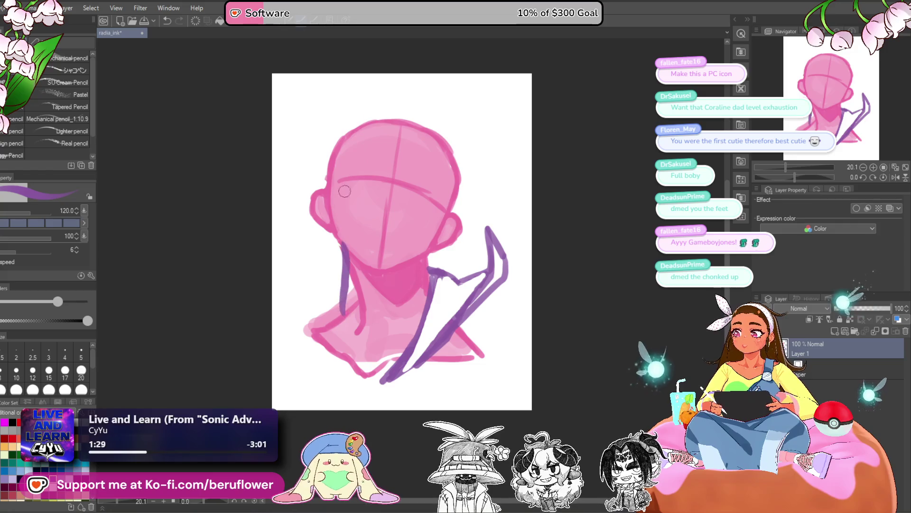
left_click_drag(379, 359, 385, 360)
left_click_drag(363, 284, 349, 375)
key("ctrl+z")
mouse_move(365, 295)
left_mouse_down()
mouse_move(351, 371)
mouse_move(370, 364)
left_mouse_up()
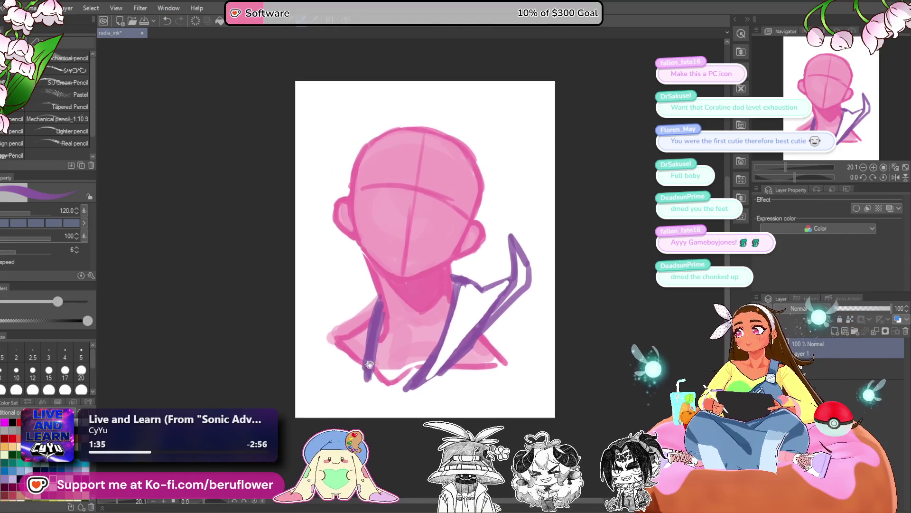
mouse_move(377, 285)
left_mouse_down()
mouse_move(350, 321)
mouse_move(360, 349)
mouse_move(377, 287)
mouse_move(372, 375)
mouse_move(362, 319)
mouse_move(372, 259)
left_mouse_up()
- Draw and redraw purple lines down the left side of the neck
key("ctrl+z")
mouse_move(361, 298)
left_mouse_down()
mouse_move(372, 257)
mouse_move(406, 222)
mouse_move(350, 306)
left_mouse_up()
mouse_move(378, 268)
left_mouse_down()
mouse_move(378, 320)
mouse_move(361, 328)
left_mouse_up()
key("ctrl+z")
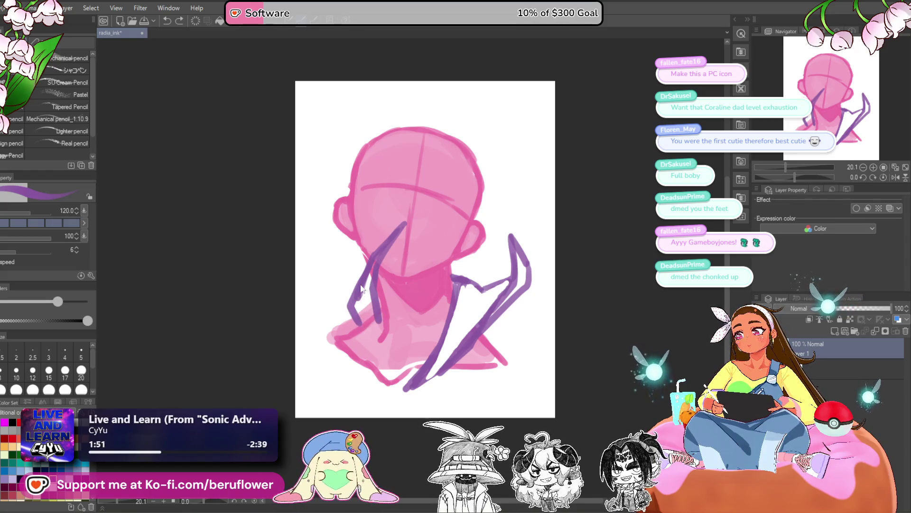
key("ctrl+z")
key("ctrl+z")
mouse_move(360, 282)
left_mouse_down()
mouse_move(346, 315)
mouse_move(353, 305)
left_mouse_up()
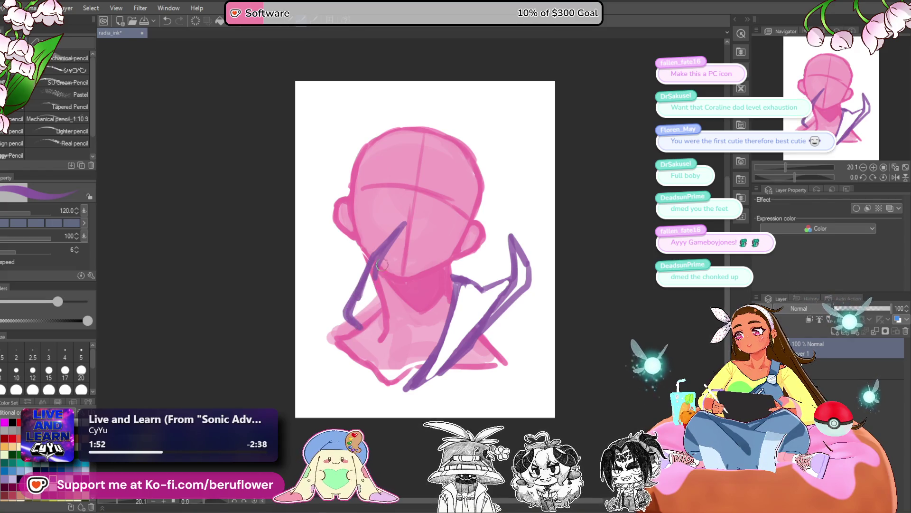
left_click_drag(382, 265, 374, 327)
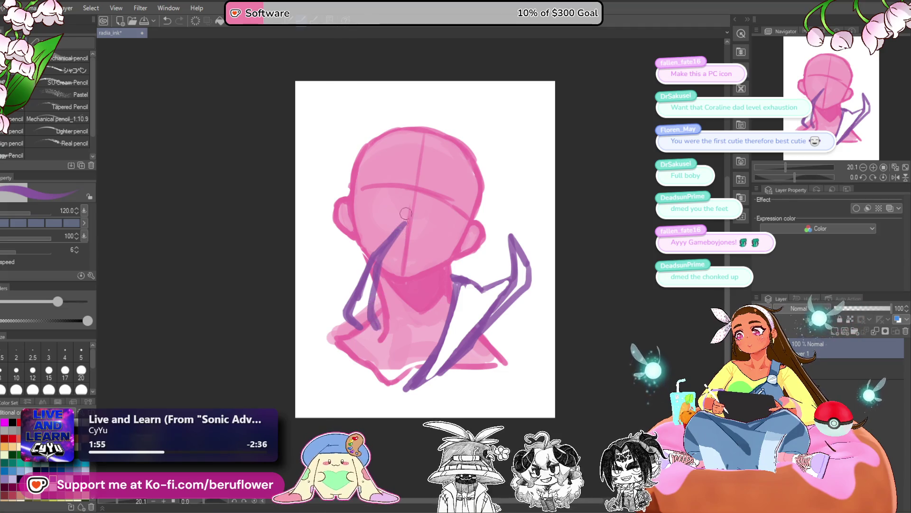
key("ctrl+z")
key("ctrl+z")
key("ctrl+z")
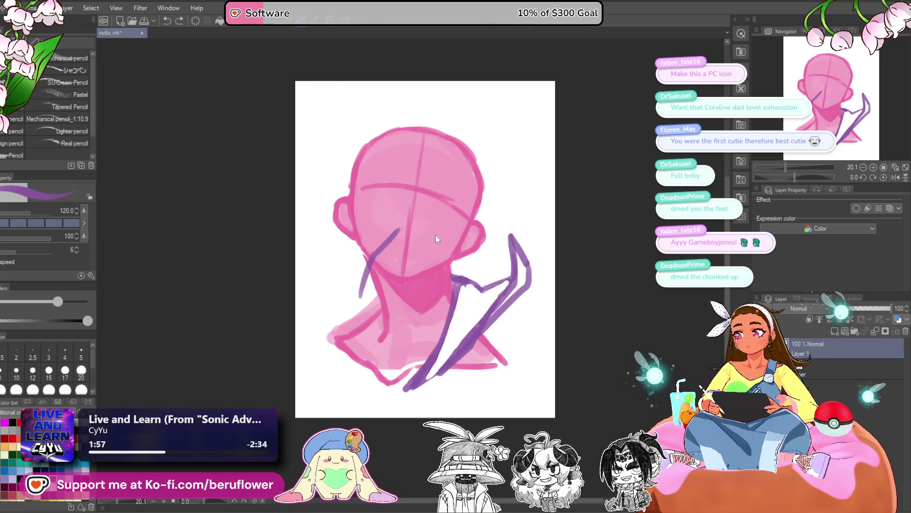
- Draw the curved left collar tip and its lines, shading between them in purple
mouse_move(354, 285)
left_mouse_down()
mouse_move(397, 242)
mouse_move(366, 264)
mouse_move(366, 308)
left_mouse_up()
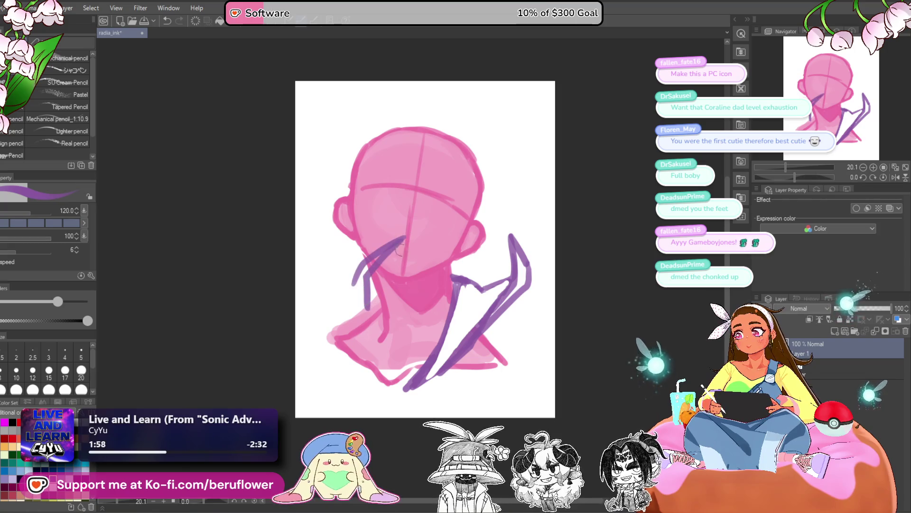
left_click_drag(356, 268, 364, 325)
key("ctrl+z")
mouse_move(364, 266)
left_mouse_down()
mouse_move(349, 290)
mouse_move(375, 351)
left_mouse_up()
left_click_drag(376, 285, 370, 359)
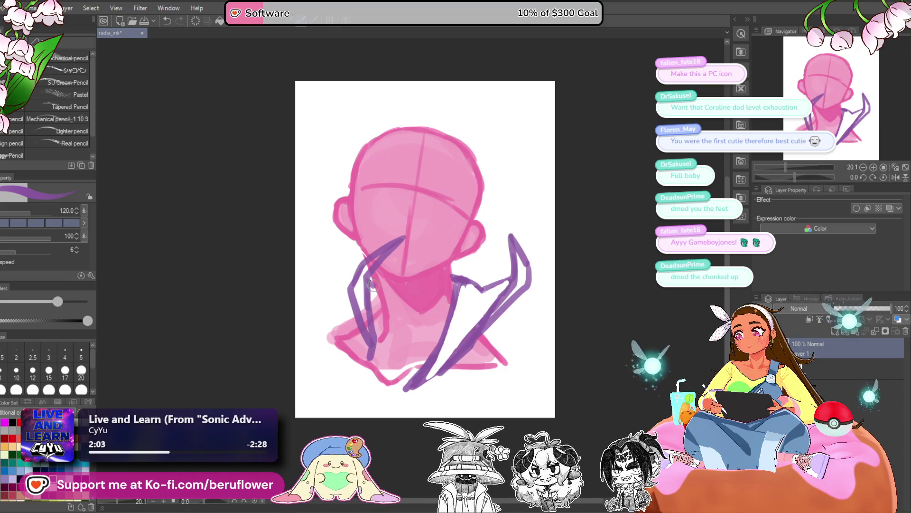
left_click_drag(372, 283, 375, 337)
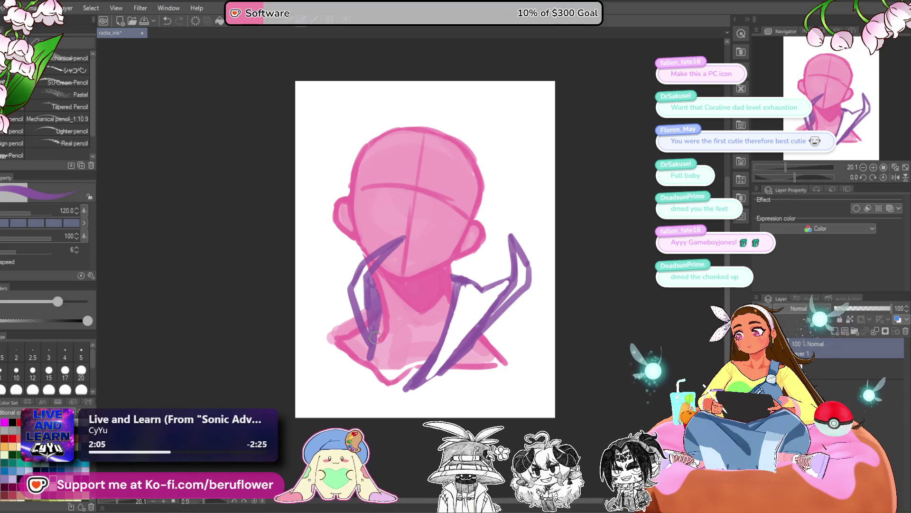
scroll(487, 206, "down", 1)
- Paint white inside the right collar and over the left collar's purple line
left_click_drag(441, 342, 469, 280)
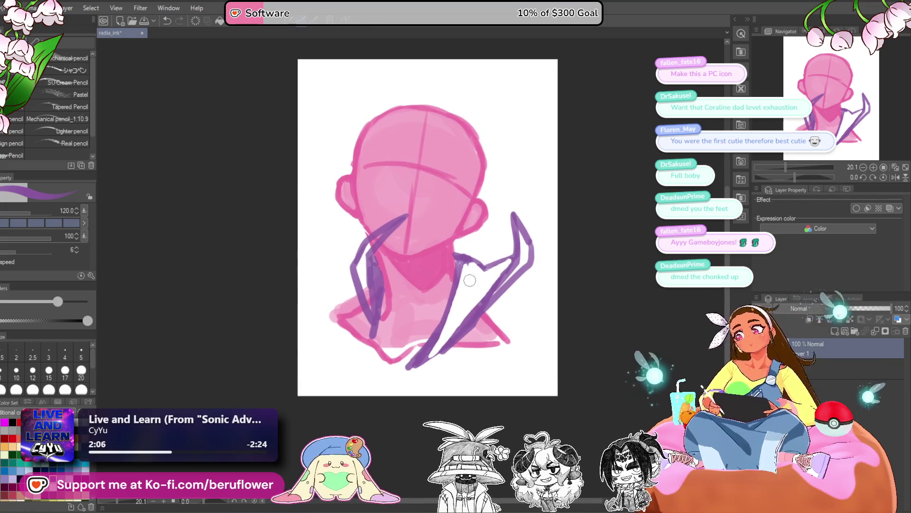
mouse_move(395, 222)
left_mouse_down()
mouse_move(360, 254)
mouse_move(371, 317)
mouse_move(372, 275)
mouse_move(378, 293)
mouse_move(364, 321)
left_mouse_up()
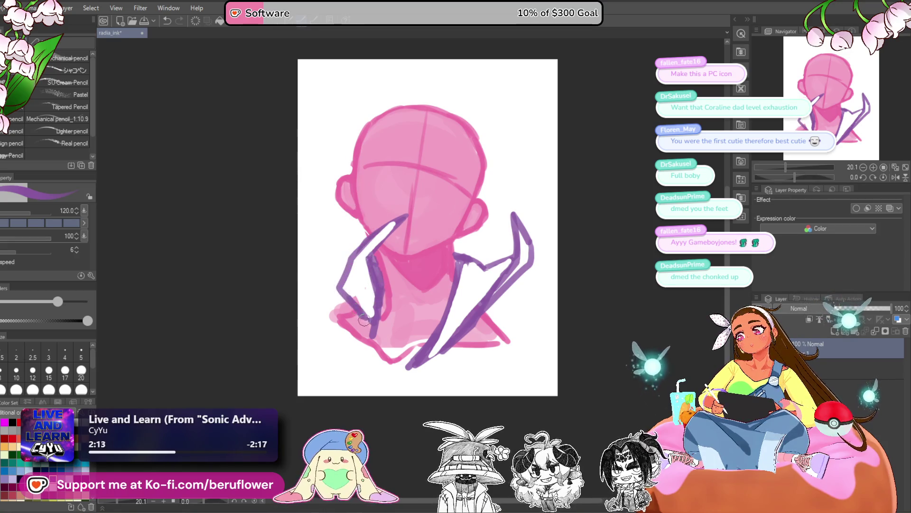
mouse_move(354, 284)
left_mouse_down()
mouse_move(375, 342)
mouse_move(367, 304)
mouse_move(359, 313)
mouse_move(356, 253)
left_mouse_up()
- Draw two inner edge lines on the left collar
mouse_move(339, 288)
left_mouse_down()
mouse_move(370, 336)
mouse_move(375, 363)
left_mouse_up()
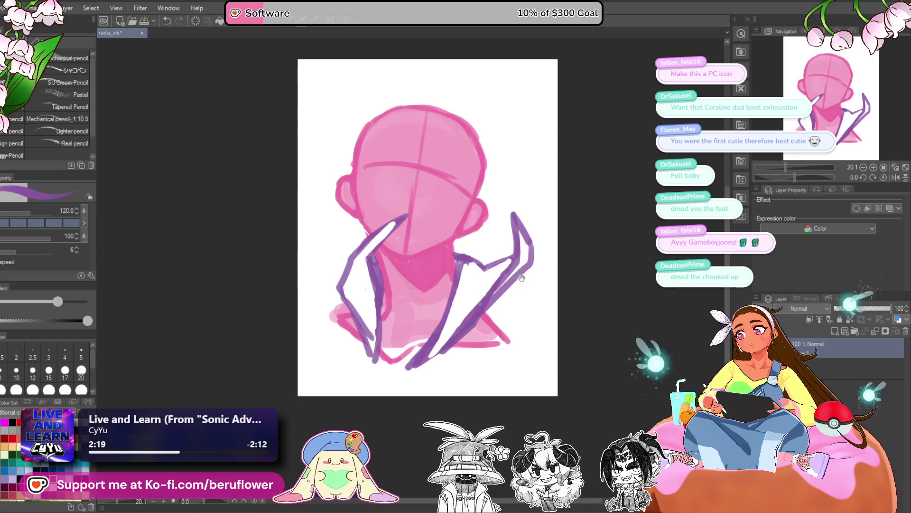
scroll(393, 293, "up", 1)
mouse_move(382, 307)
left_mouse_down()
mouse_move(375, 268)
mouse_move(381, 286)
mouse_move(370, 327)
left_mouse_up()
key("ctrl+z")
left_click_drag(374, 280, 385, 359)
- Try purple strokes across the neck and undo them
mouse_move(584, 317)
left_mouse_down()
mouse_move(588, 359)
mouse_move(545, 350)
left_mouse_up()
left_click_drag(515, 376, 491, 349)
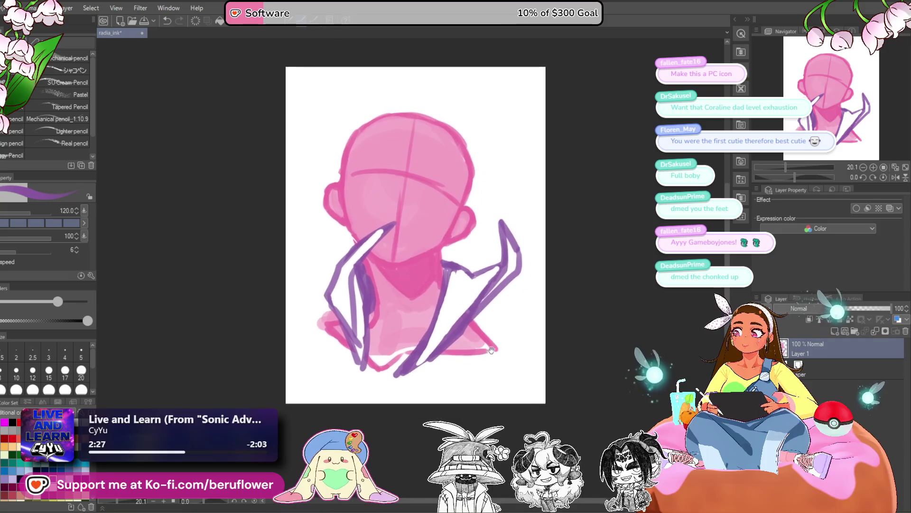
left_click_drag(425, 402, 415, 390)
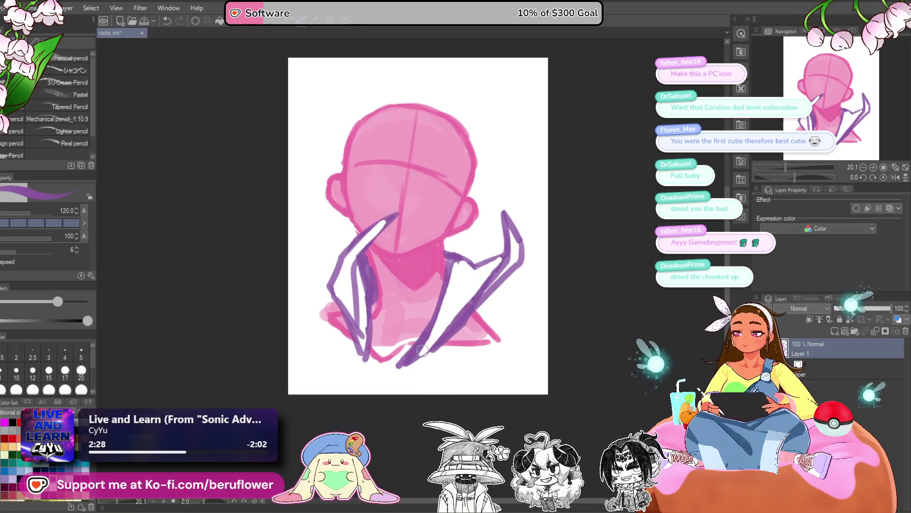
left_click_drag(414, 359, 411, 369)
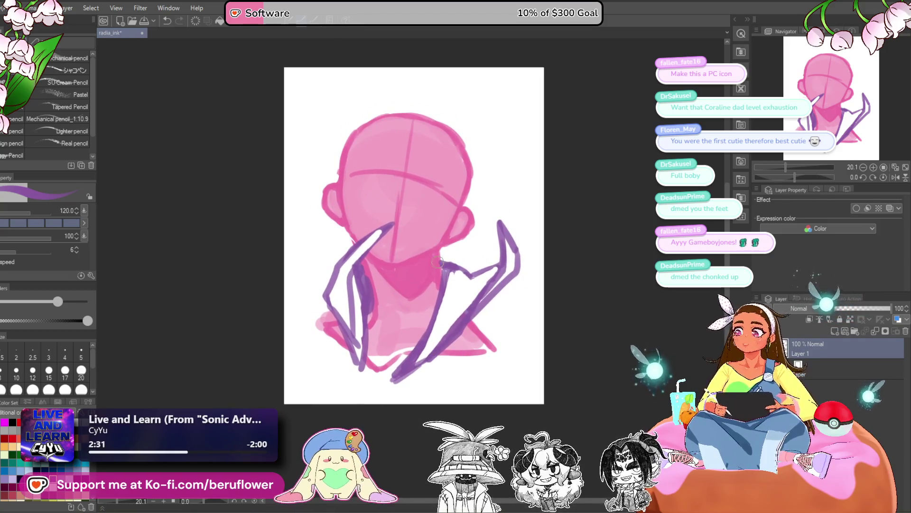
left_click_drag(373, 307, 413, 339)
key("ctrl+z")
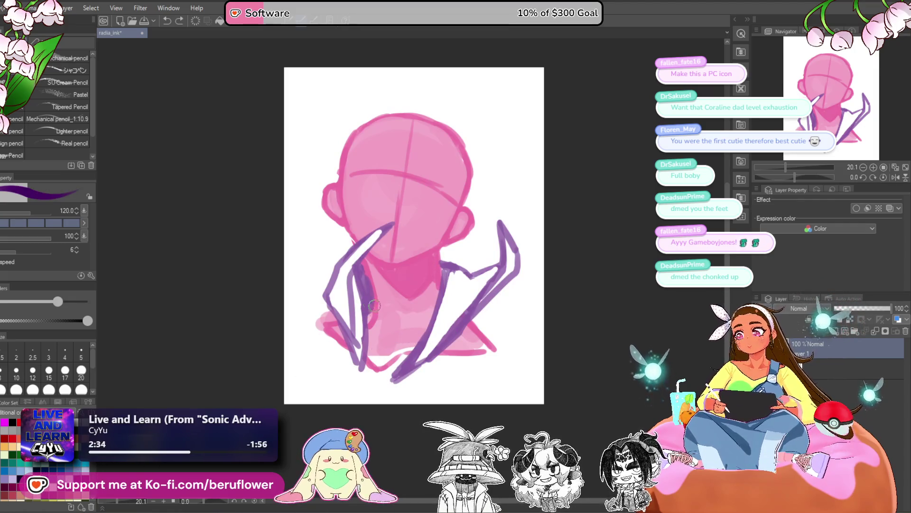
left_click_drag(371, 309, 502, 319)
key("ctrl+z")
- After several retries, draw a dark purple strap curve low and long across the neck
mouse_move(373, 309)
left_mouse_down()
mouse_move(513, 332)
mouse_move(393, 332)
mouse_move(510, 316)
left_mouse_up()
key("ctrl+z")
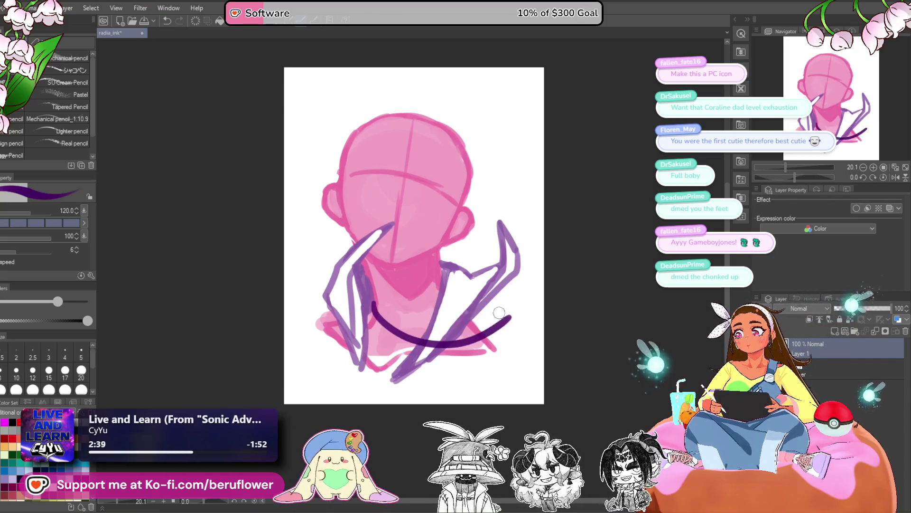
mouse_move(439, 285)
left_mouse_down()
mouse_move(474, 314)
mouse_move(515, 325)
left_mouse_up()
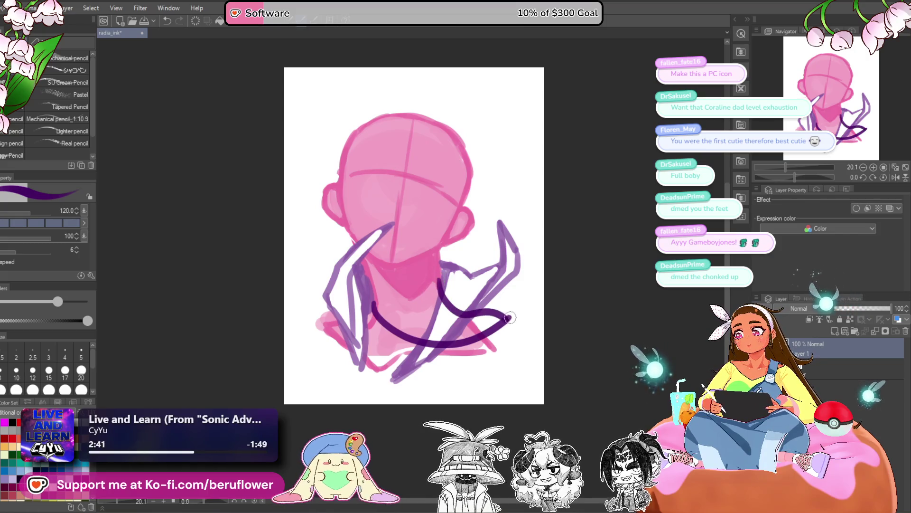
key("ctrl+z")
key("ctrl+z")
left_click_drag(373, 290, 475, 311)
key("ctrl+z")
mouse_move(372, 295)
left_mouse_down()
mouse_move(442, 323)
mouse_move(490, 326)
left_mouse_up()
key("ctrl+z")
mouse_move(369, 302)
left_mouse_down()
mouse_move(374, 317)
mouse_move(506, 327)
left_mouse_up()
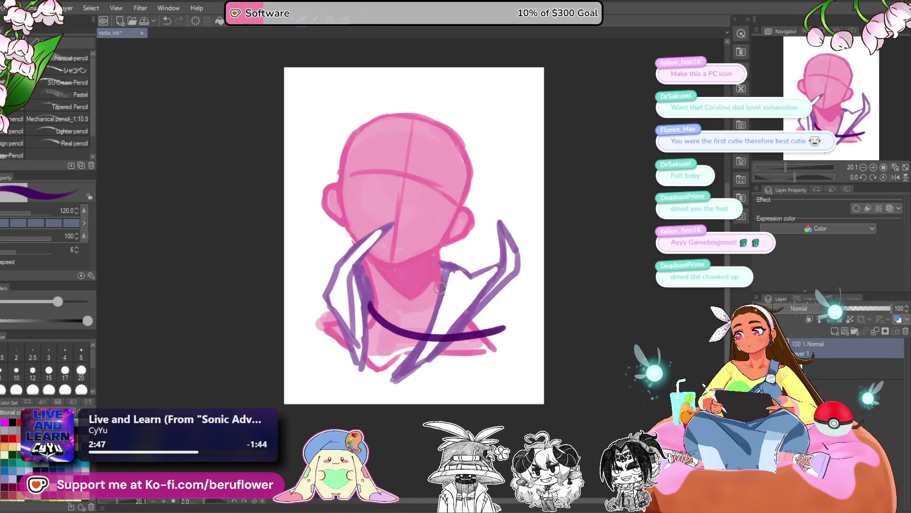
- Add a strap rise over the chest and thicken the strap's right tip into a squared buckle
mouse_move(435, 313)
left_mouse_down()
mouse_move(468, 332)
mouse_move(506, 328)
mouse_move(434, 306)
mouse_move(436, 288)
left_mouse_up()
left_click_drag(500, 329, 509, 320)
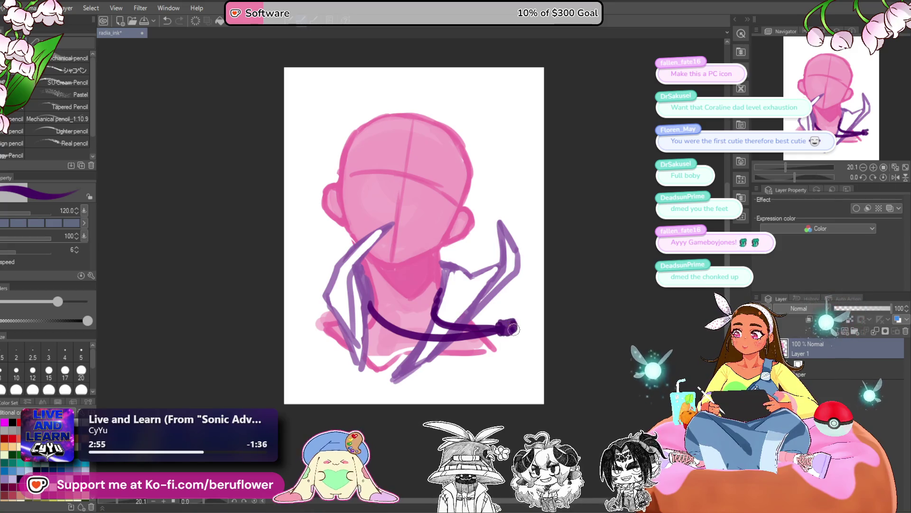
left_click_drag(519, 329, 517, 326)
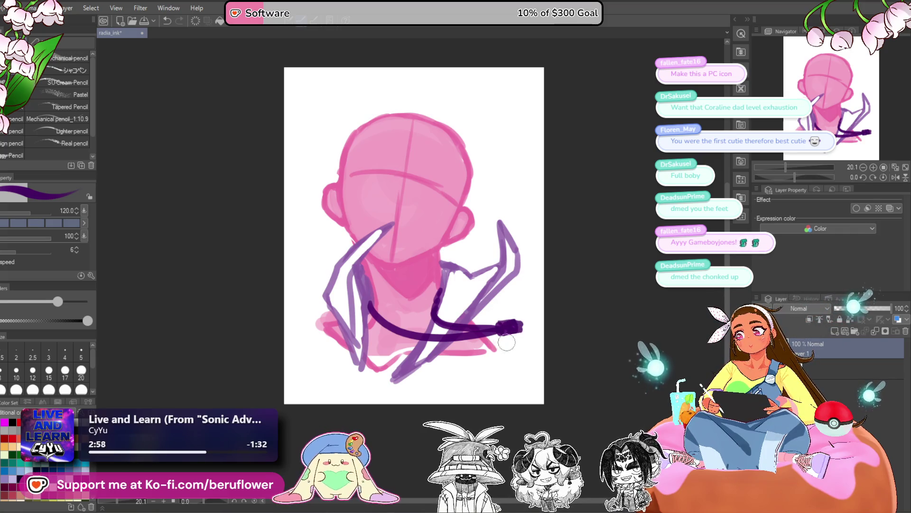
- Erase the centre of the buckle to leave a white opening
scroll(511, 336, "up", 3)
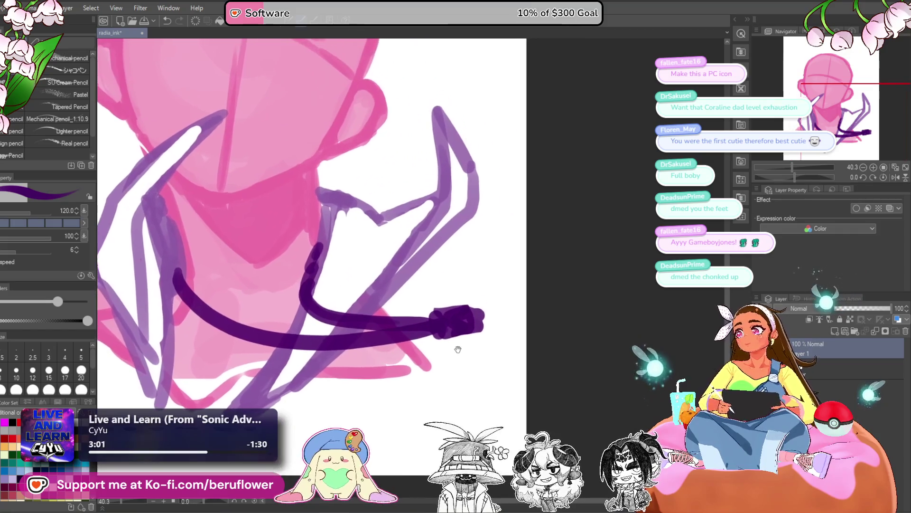
left_click_drag(453, 317, 463, 323)
scroll(463, 323, "down", 5)
scroll(492, 307, "up", 4)
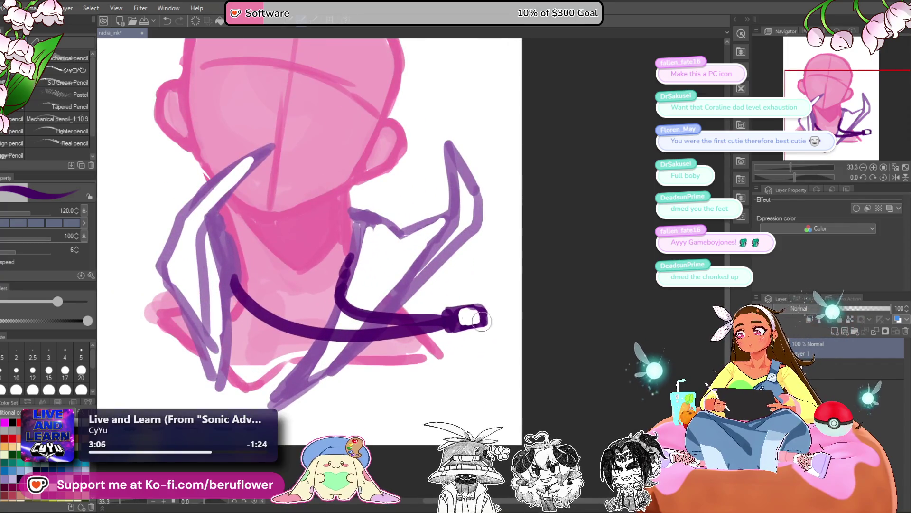
scroll(481, 309, "down", 5)
scroll(484, 328, "up", 1)
left_click_drag(363, 372, 354, 380)
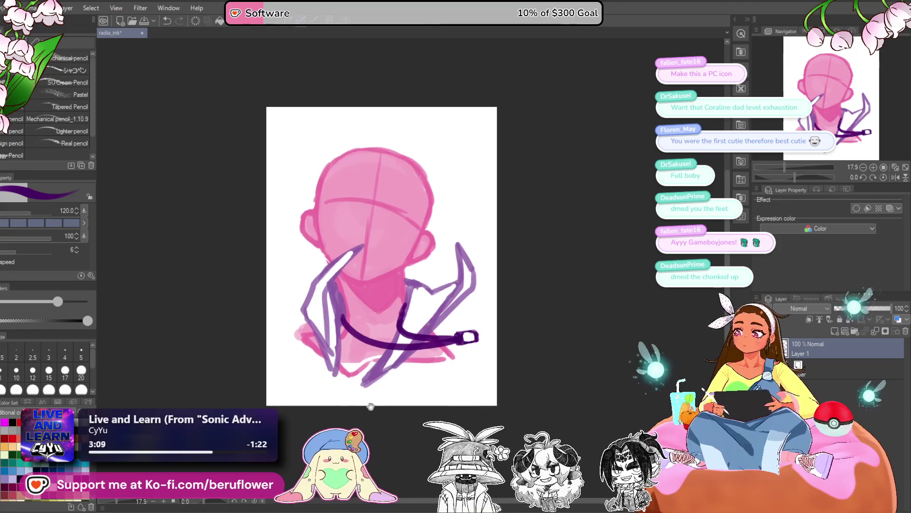
key("ctrl+t")
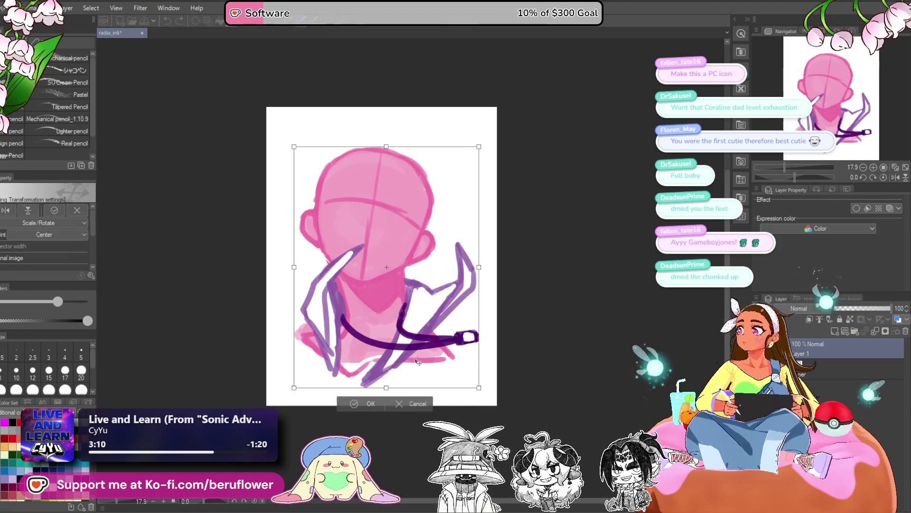
- Move the whole drawing left and down with two Ctrl+T transforms, then pick a lighter purple
left_click_drag(438, 357, 404, 365)
scroll(405, 365, "up", 1)
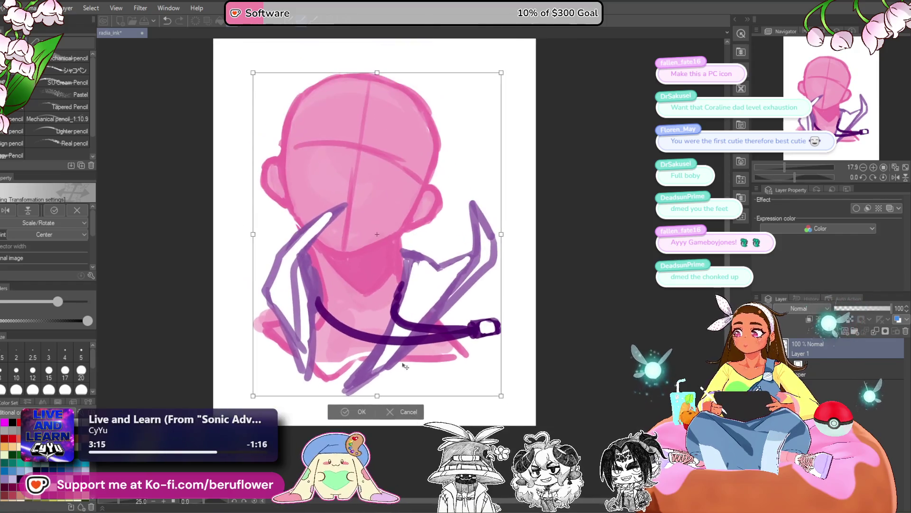
key("Return")
key("ctrl+t")
mouse_move(496, 350)
left_mouse_down()
mouse_move(448, 344)
mouse_move(424, 362)
mouse_move(430, 358)
left_mouse_up()
key("Return")
left_click(436, 316, "alt")
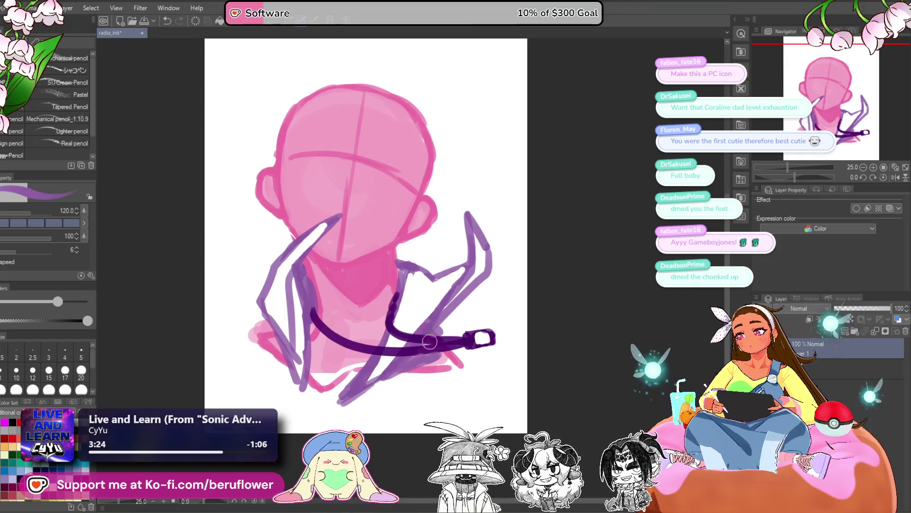
- Extend the light purple jacket stroke at the lower left
left_click_drag(409, 365, 378, 388)
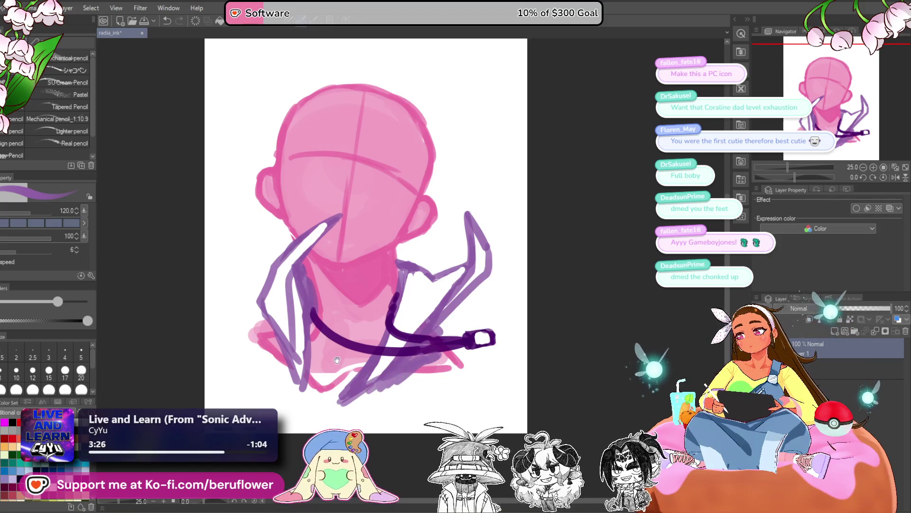
left_click_drag(269, 326, 277, 374)
key("ctrl+z")
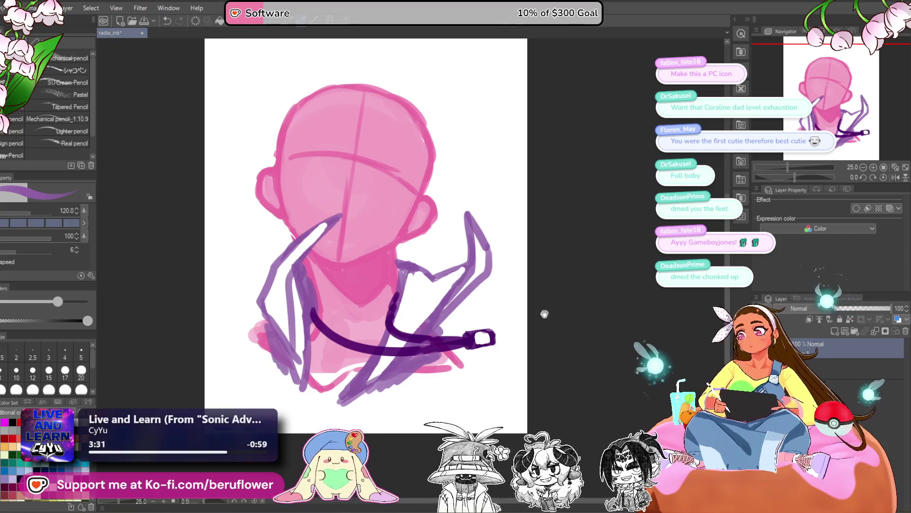
- Switch to pink and draw a straight line down the right shoulder
key("x")
mouse_move(430, 365)
left_mouse_down()
mouse_move(463, 382)
mouse_move(458, 367)
mouse_move(475, 399)
left_mouse_up()
key("ctrl+z")
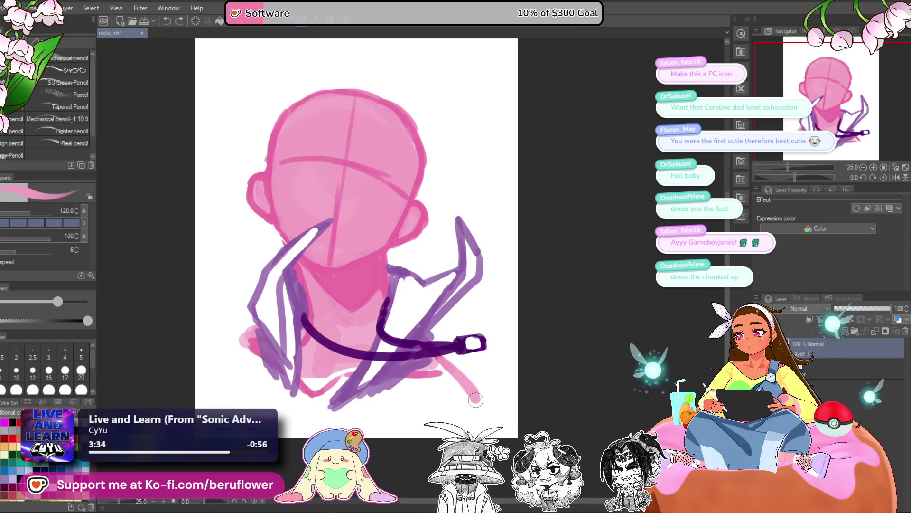
key("ctrl+z")
left_click_drag(439, 357, 483, 402)
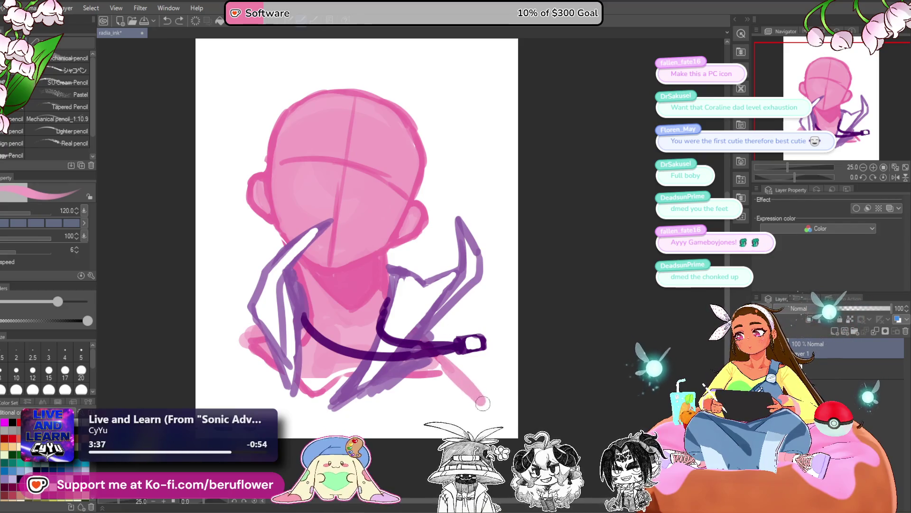
left_click_drag(392, 387, 407, 380)
key("ctrl+z")
left_click_drag(488, 416, 372, 404)
key("ctrl+z")
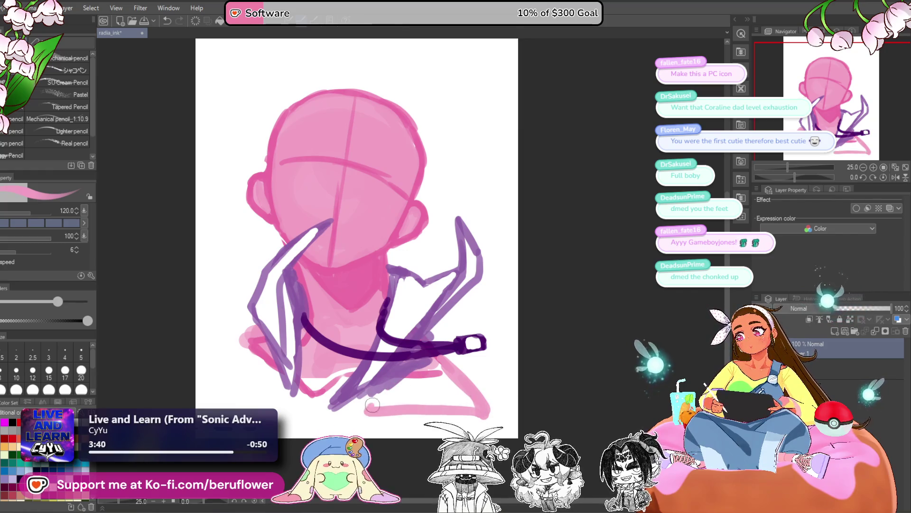
key("ctrl+z")
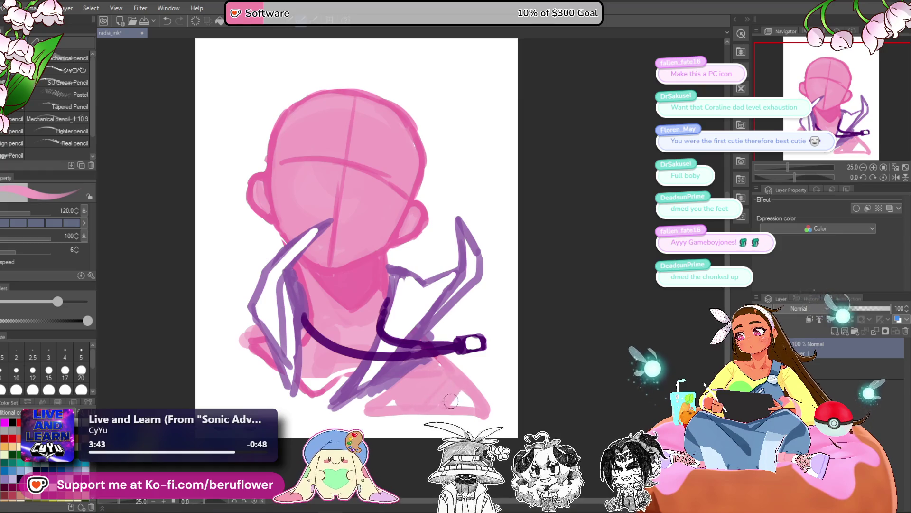
left_click_drag(346, 398, 382, 397)
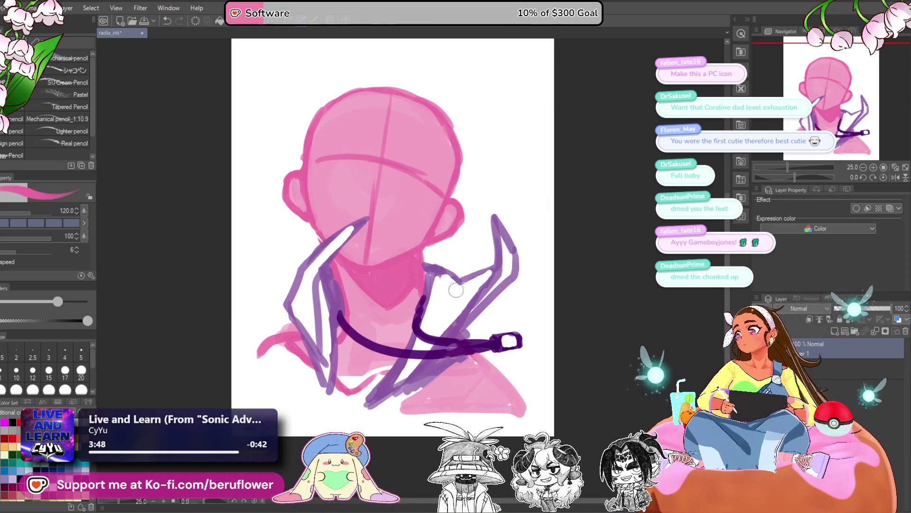
- Fill the left shoulder and the white gap in the lower torso with pink
mouse_move(271, 355)
left_mouse_down()
mouse_move(273, 382)
mouse_move(310, 392)
left_mouse_up()
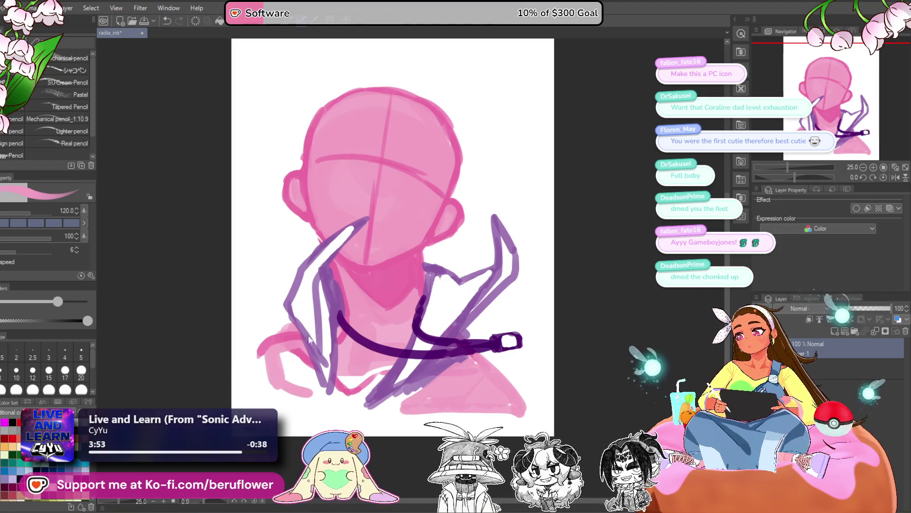
key("ctrl+z")
key("ctrl+z")
mouse_move(293, 343)
left_mouse_down()
mouse_move(278, 377)
mouse_move(289, 360)
mouse_move(309, 379)
mouse_move(286, 376)
mouse_move(403, 349)
mouse_move(427, 378)
mouse_move(409, 399)
left_mouse_up()
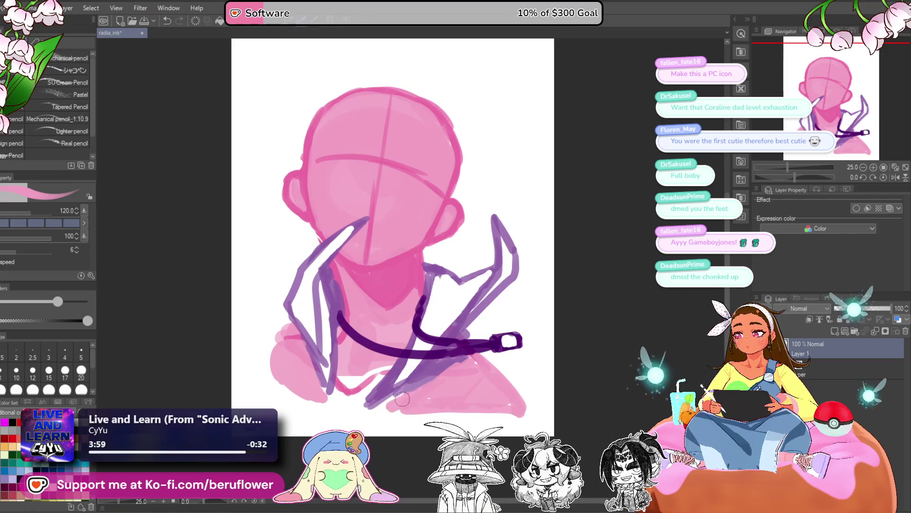
mouse_move(384, 365)
left_mouse_down()
mouse_move(340, 377)
mouse_move(373, 391)
mouse_move(576, 374)
mouse_move(539, 270)
mouse_move(495, 339)
left_mouse_up()
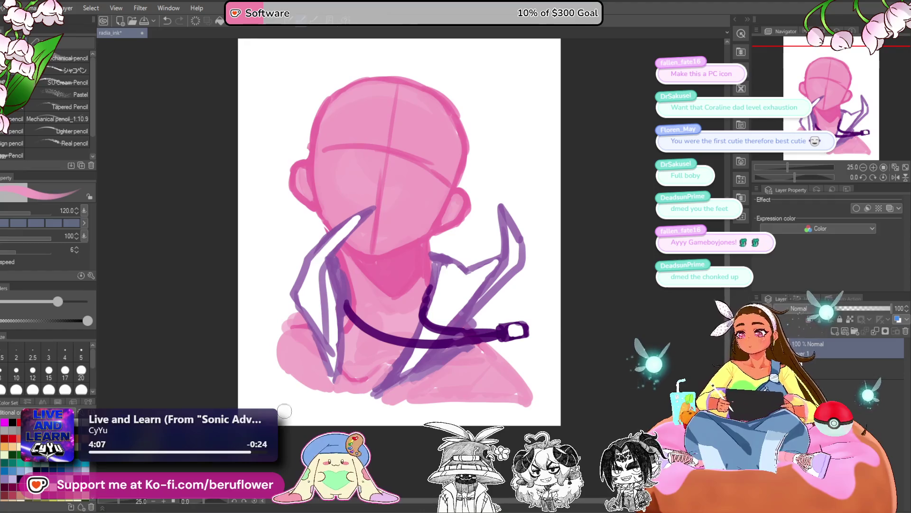
- Thicken the left jacket line in light purple and repaint the left lapel with white
key("x")
left_click_drag(325, 359, 335, 392)
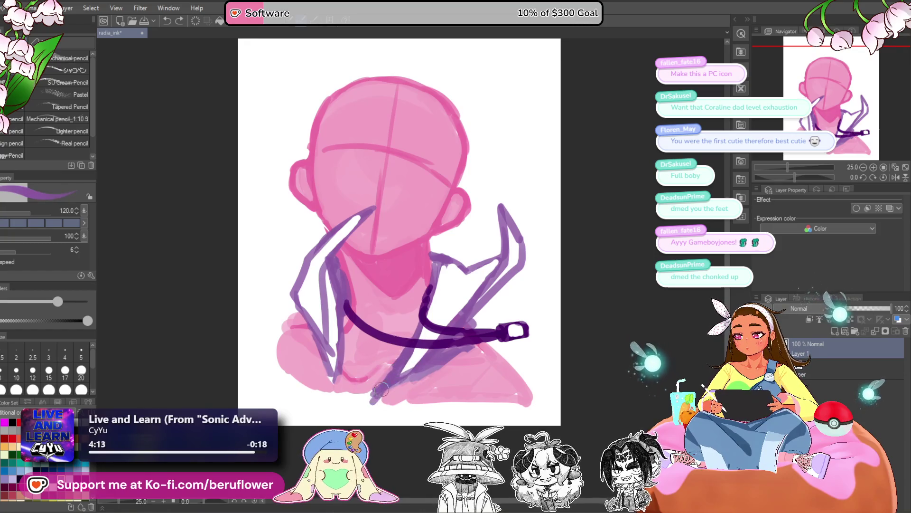
left_click_drag(327, 350, 344, 392)
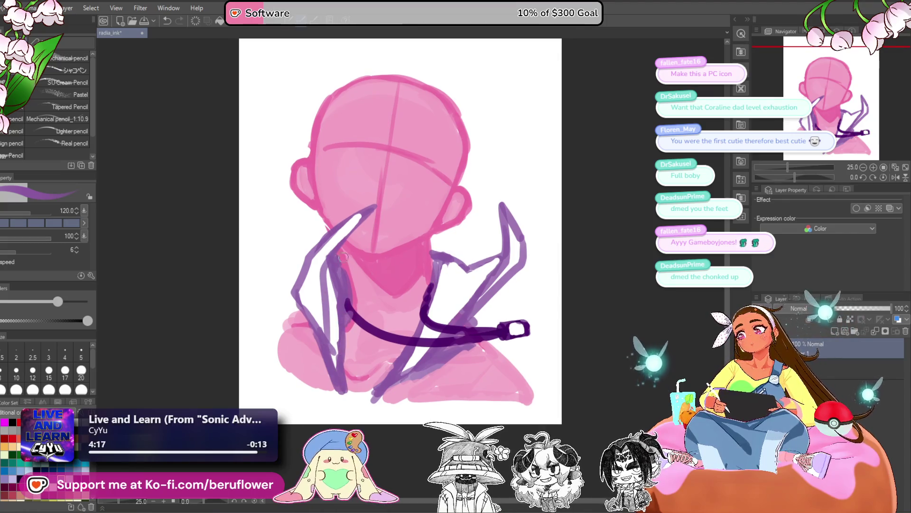
left_click_drag(340, 280, 333, 261)
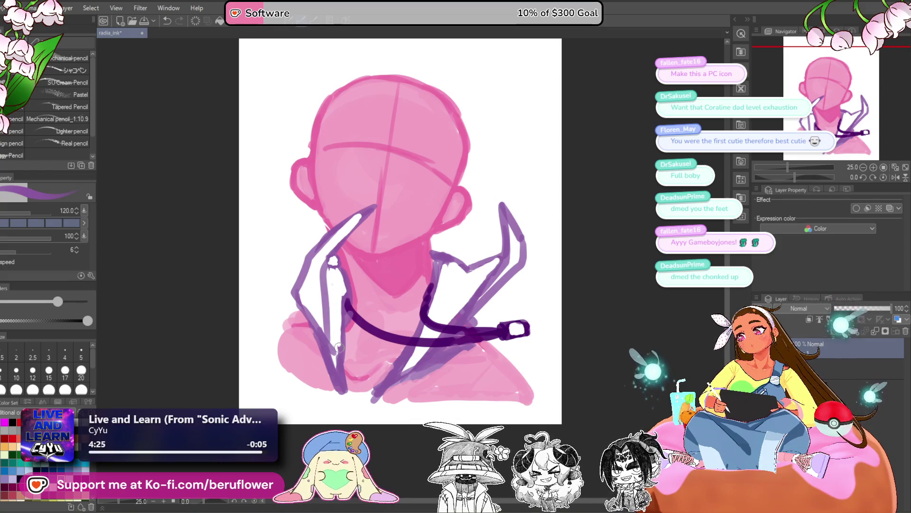
left_click_drag(322, 319, 326, 343)
mouse_move(313, 305)
left_mouse_down()
mouse_move(328, 330)
mouse_move(341, 328)
mouse_move(338, 270)
left_mouse_up()
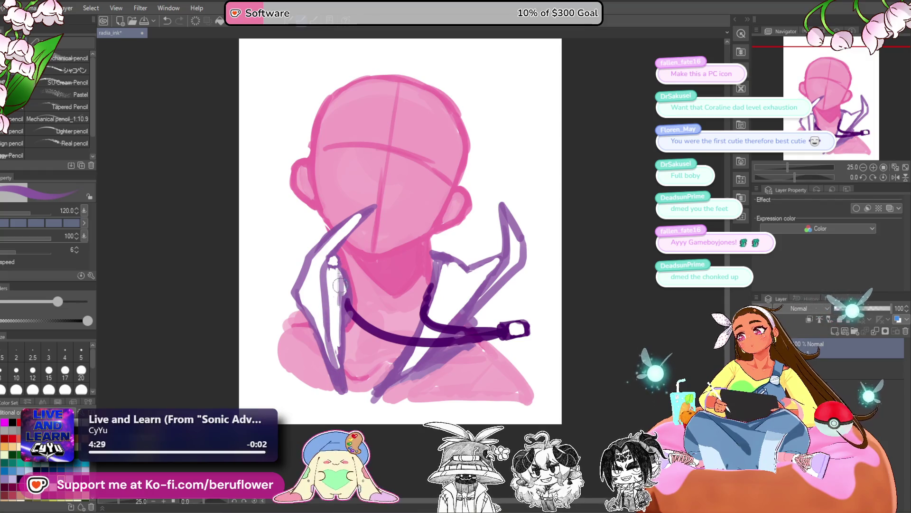
- Add light purple hatching on the right side of the jacket
left_click_drag(606, 258, 604, 266)
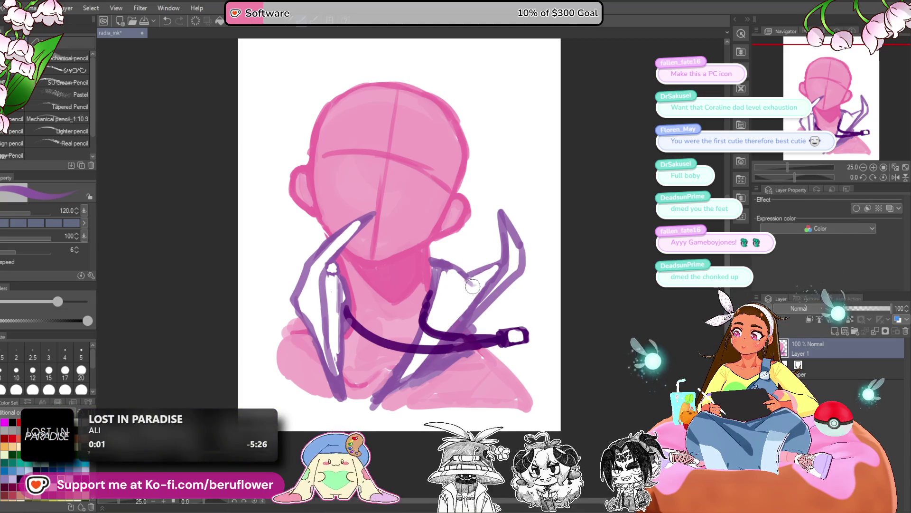
mouse_move(471, 274)
left_mouse_down()
mouse_move(427, 323)
mouse_move(434, 309)
left_mouse_up()
mouse_move(429, 350)
left_mouse_down()
mouse_move(468, 319)
mouse_move(399, 303)
mouse_move(375, 350)
left_mouse_up()
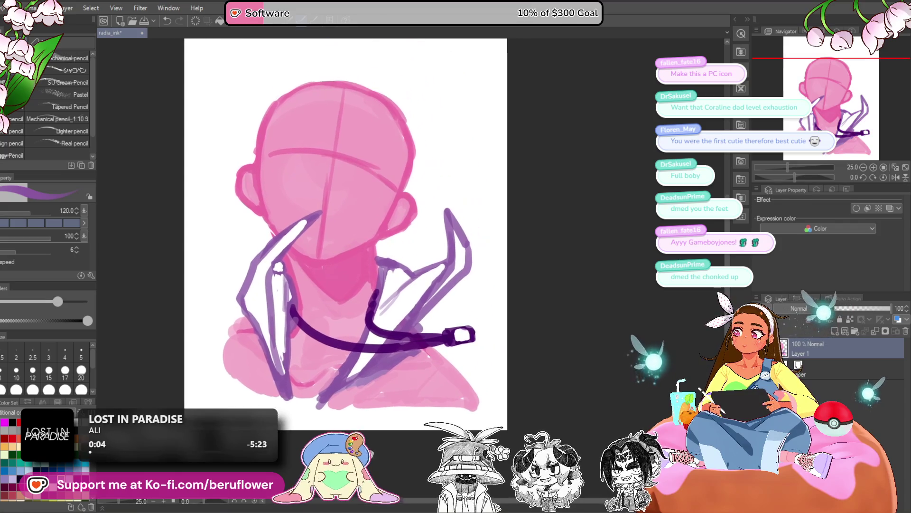
- Add a thin white highlight along the upper edge of the strap's left part
left_click_drag(382, 448, 413, 451)
left_click_drag(464, 404, 468, 409)
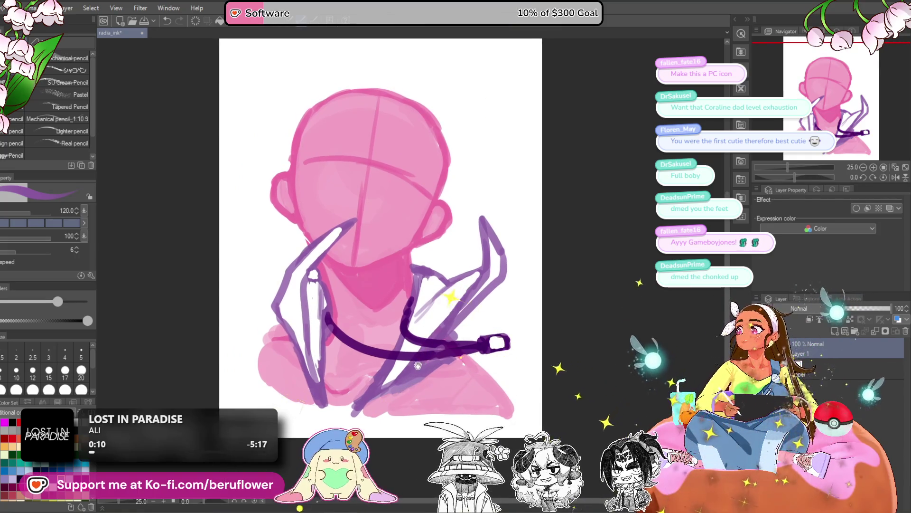
left_click_drag(414, 363, 355, 356)
left_click_drag(291, 296, 315, 324)
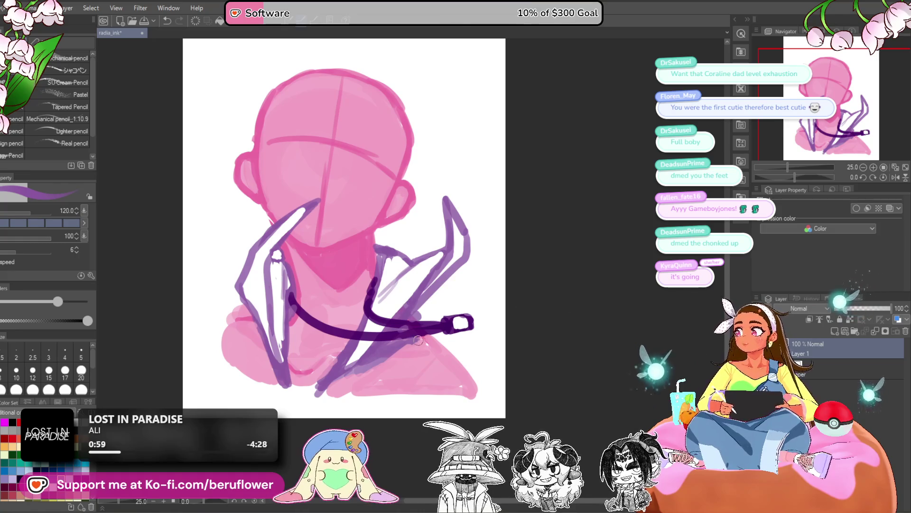
scroll(430, 338, "down", 2)
- Rotate the canvas to about 119 degrees and stroke a white highlight along the strap curve
scroll(429, 338, "up", 4)
mouse_move(276, 281)
left_mouse_down()
mouse_move(337, 281)
mouse_move(319, 293)
left_mouse_up()
left_click_drag(475, 304, 466, 295)
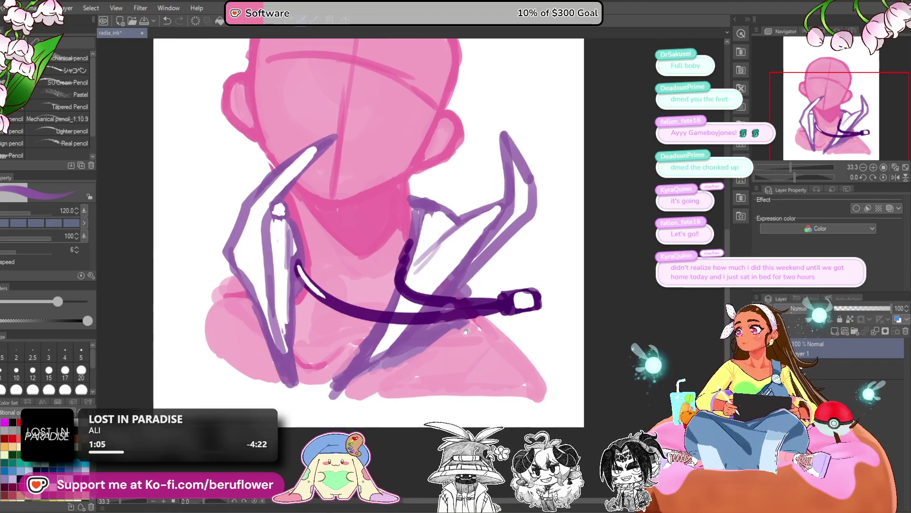
left_click_drag(616, 314, 660, 299)
left_click_drag(795, 177, 821, 177)
scroll(421, 158, "up", 5)
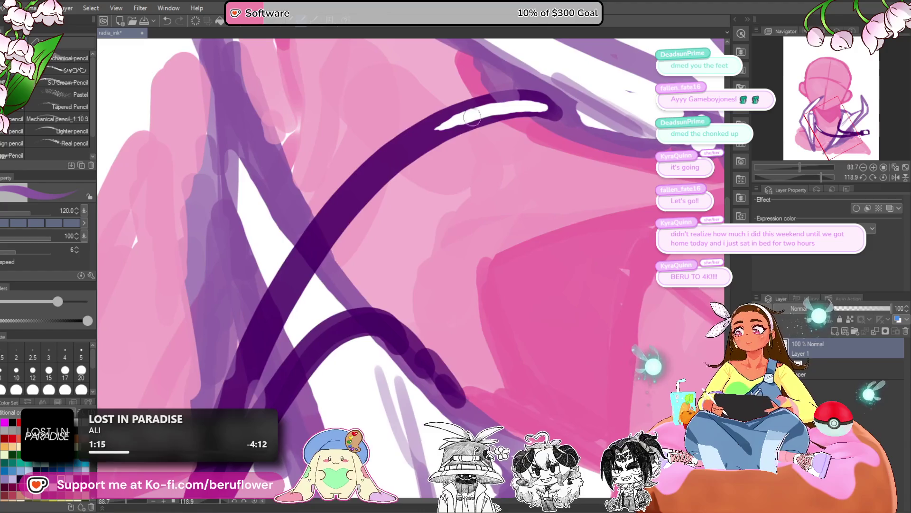
left_click_drag(470, 110, 362, 179)
mouse_move(458, 125)
left_mouse_down()
mouse_move(361, 186)
mouse_move(228, 411)
left_mouse_up()
left_click_drag(279, 388, 331, 245)
- Redraw the strap highlight toward its lower end and add one up the inner strap
key("ctrl+z")
key("ctrl+z")
key("ctrl+z")
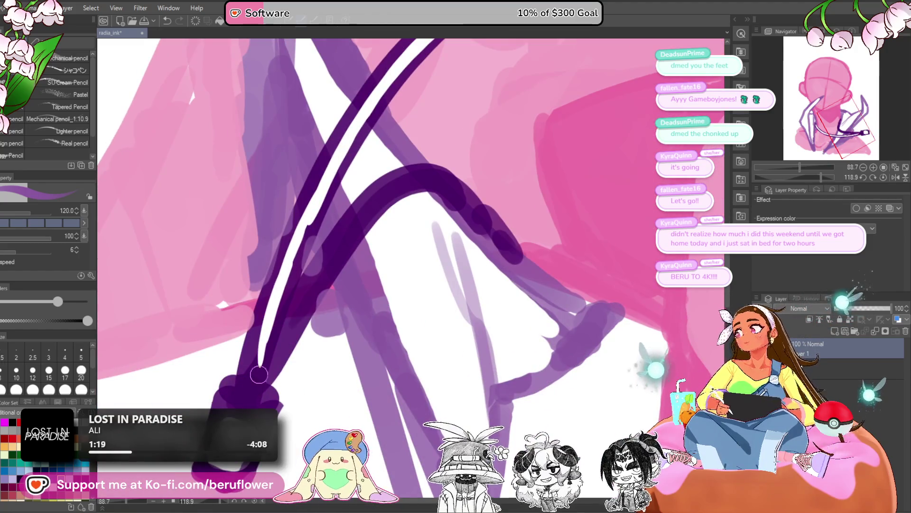
left_click_drag(286, 295, 278, 307)
left_click_drag(332, 166, 234, 406)
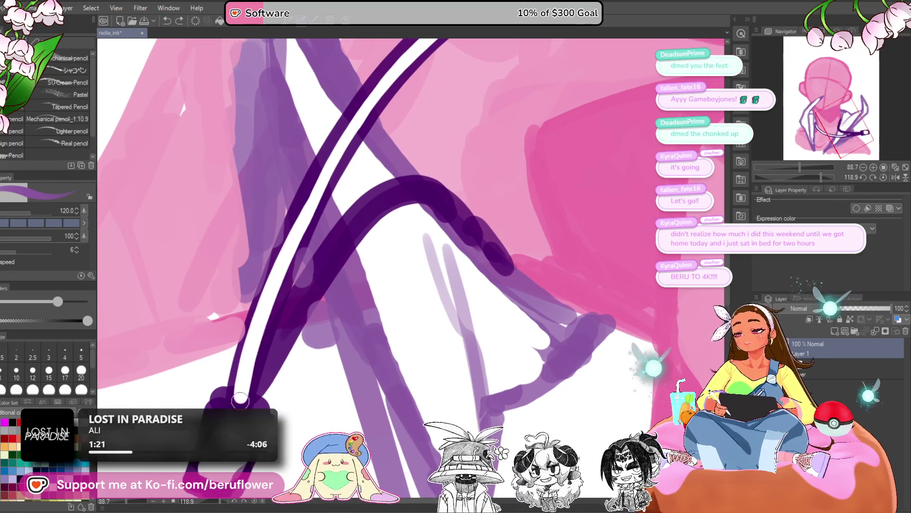
mouse_move(278, 340)
left_mouse_down()
mouse_move(408, 194)
mouse_move(424, 198)
left_mouse_up()
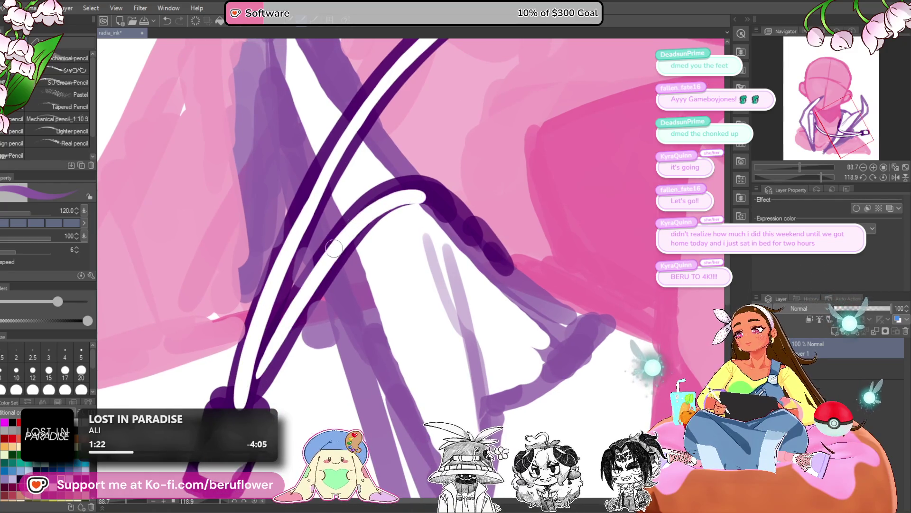
key("ctrl+z")
left_click_drag(262, 377, 411, 186)
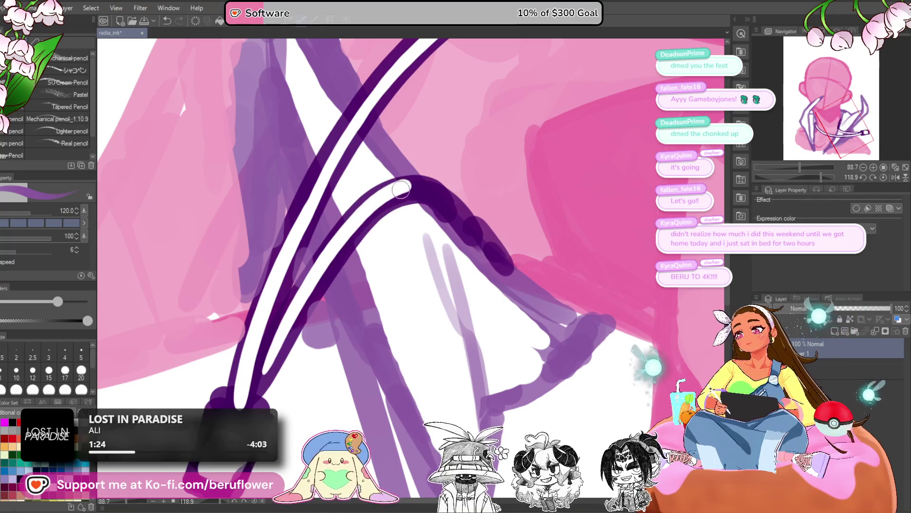
- Reset the canvas rotation and extend the white highlight along the strap's right section
key("ctrl+0")
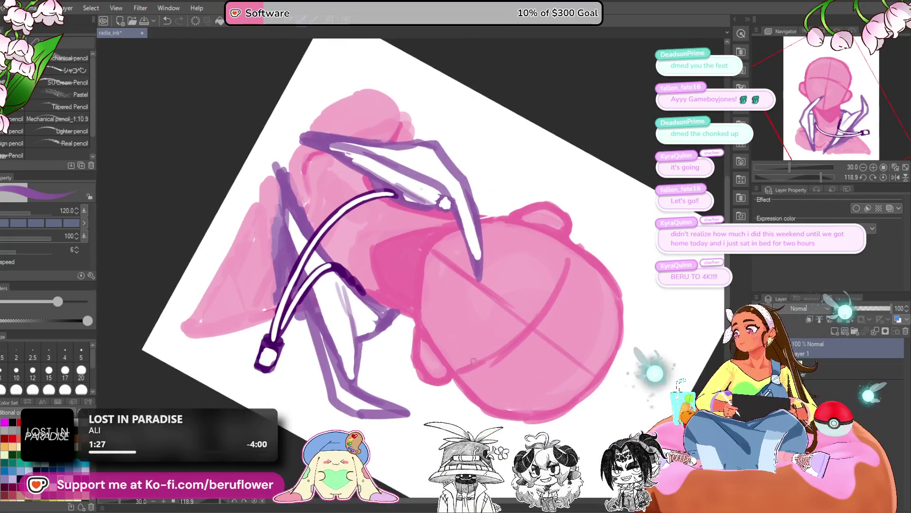
left_click_drag(483, 369, 464, 391)
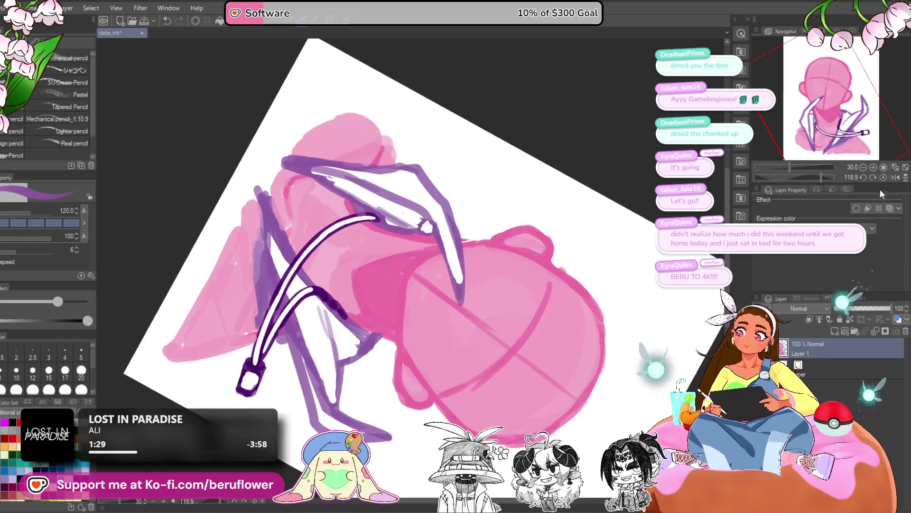
left_click(884, 177)
scroll(455, 295, "down", 3)
scroll(454, 296, "up", 5)
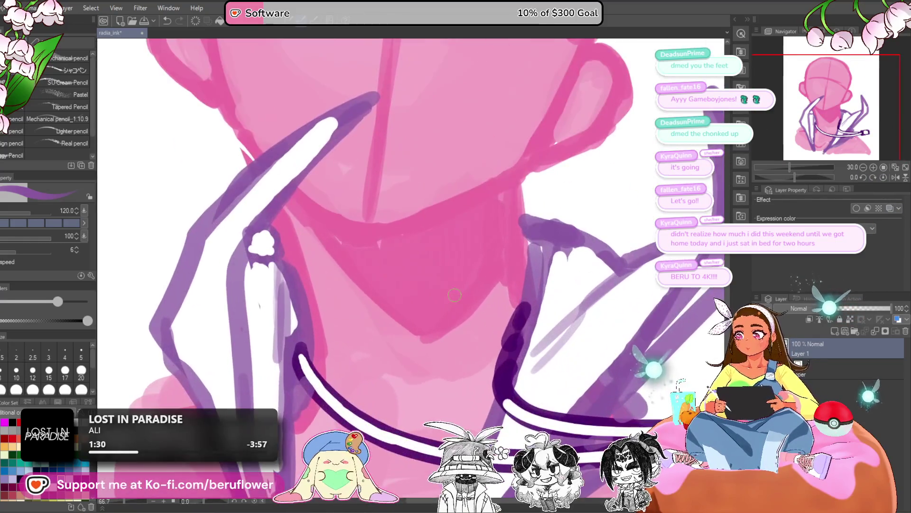
left_click_drag(503, 390, 503, 375)
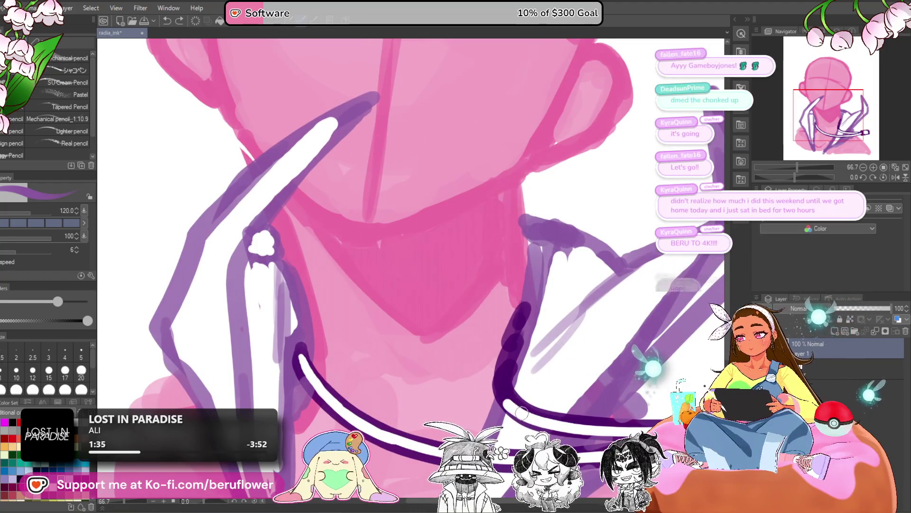
left_click_drag(504, 398, 505, 359)
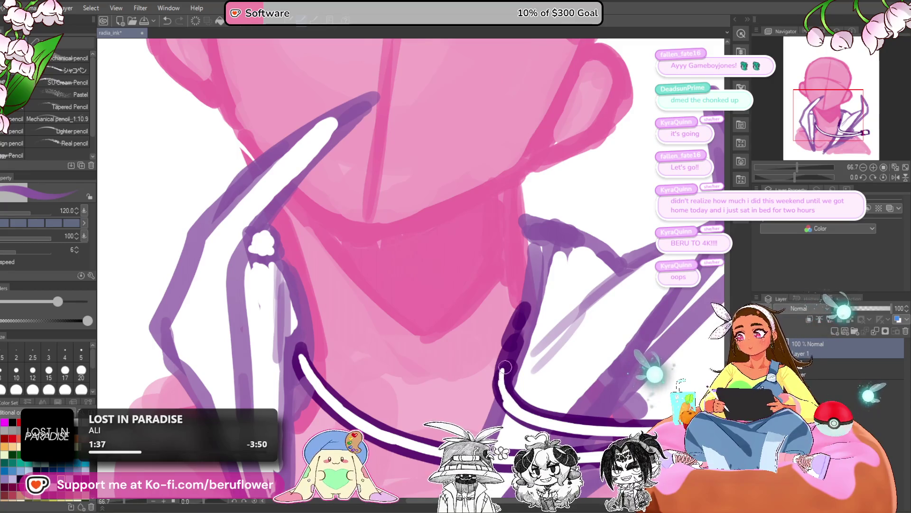
scroll(408, 237, "down", 5)
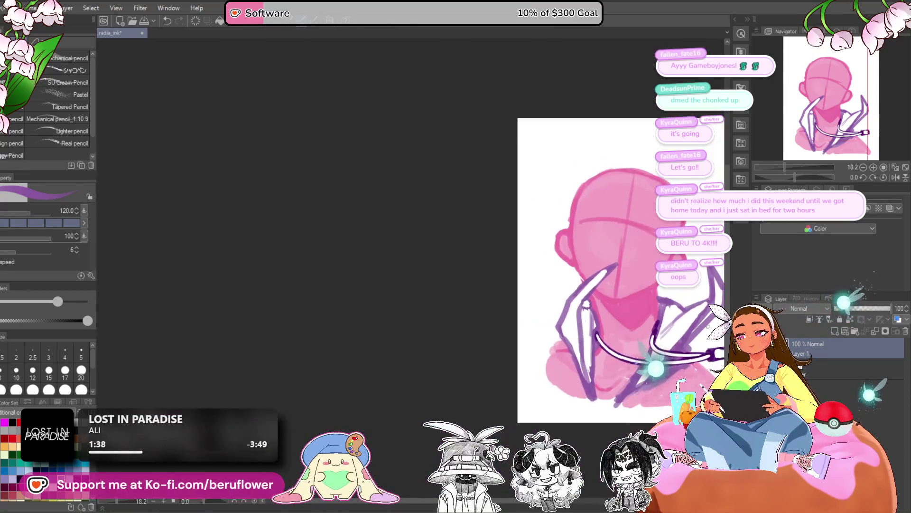
- Save the sketch with Ctrl+S
scroll(519, 399, "down", 2)
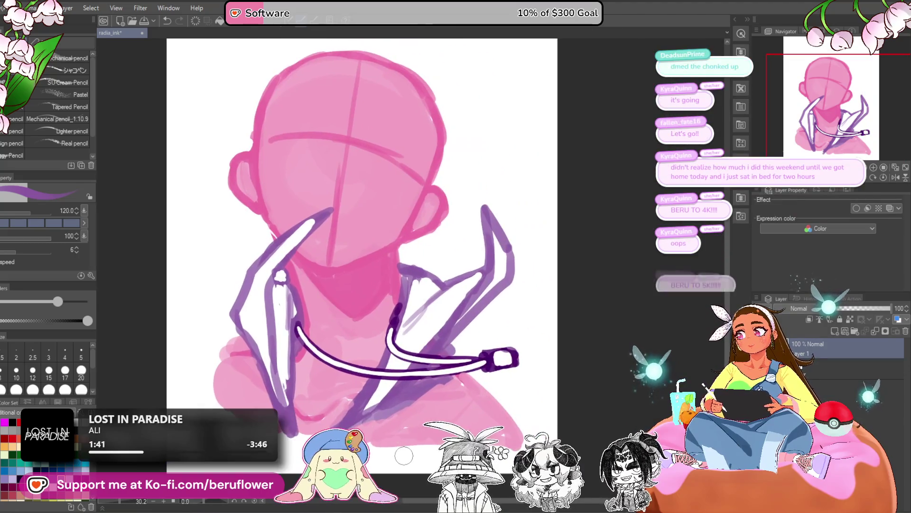
key("ctrl+s")
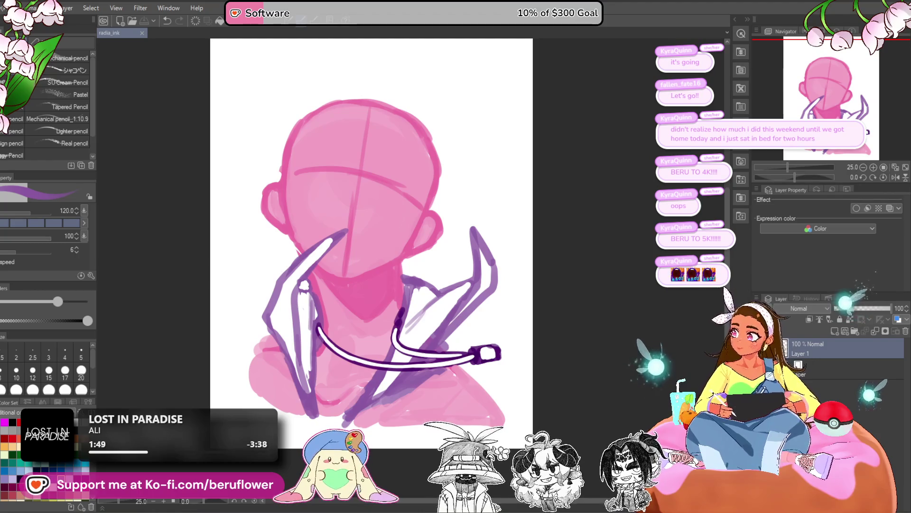
left_click(370, 271)
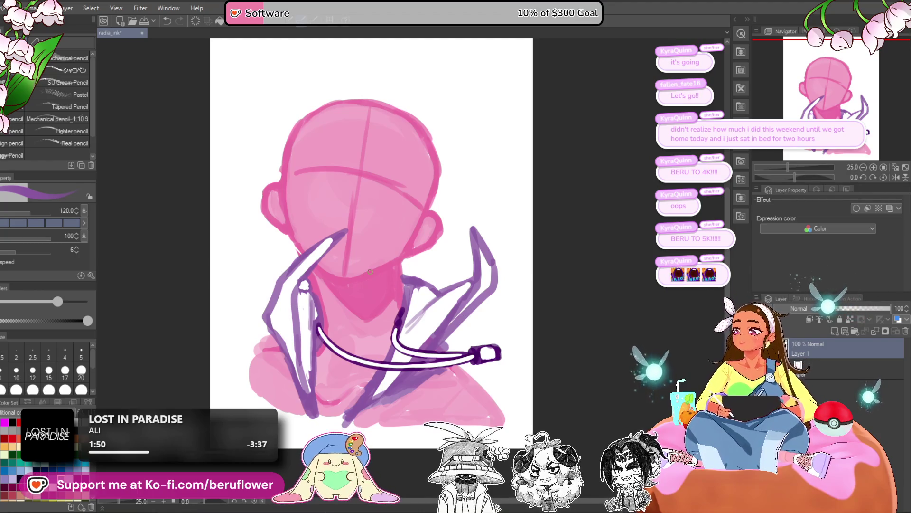
key("ctrl+s")
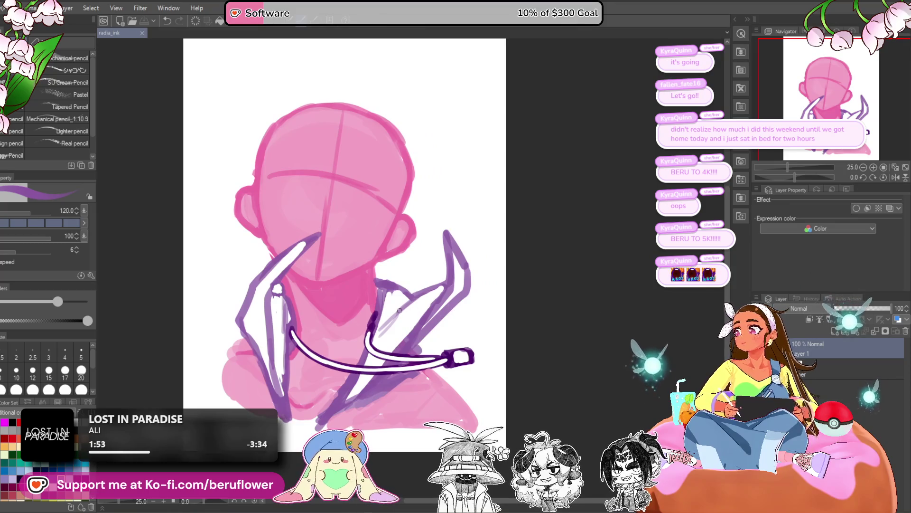
- Paint pink over the stray purple line by the neck
scroll(400, 311, "down", 1)
scroll(399, 311, "up", 2)
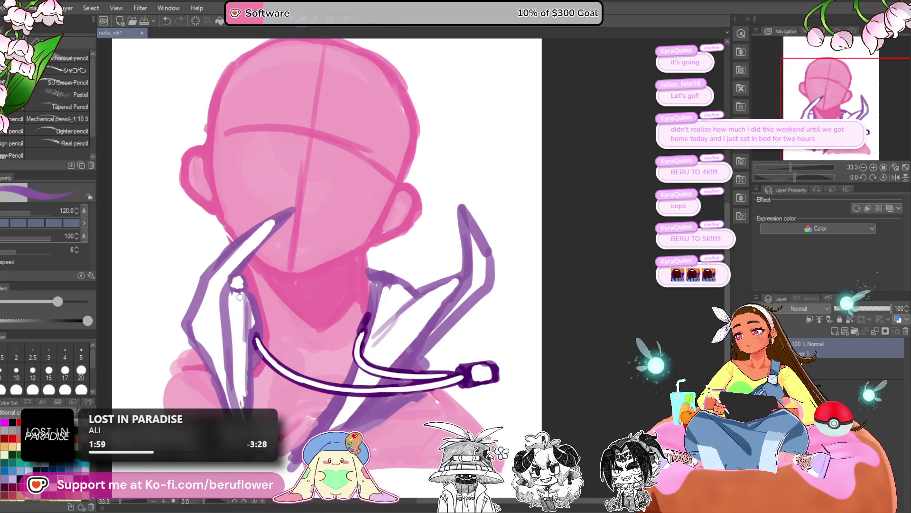
scroll(239, 297, "down", 1)
scroll(240, 296, "up", 2)
scroll(240, 296, "down", 1)
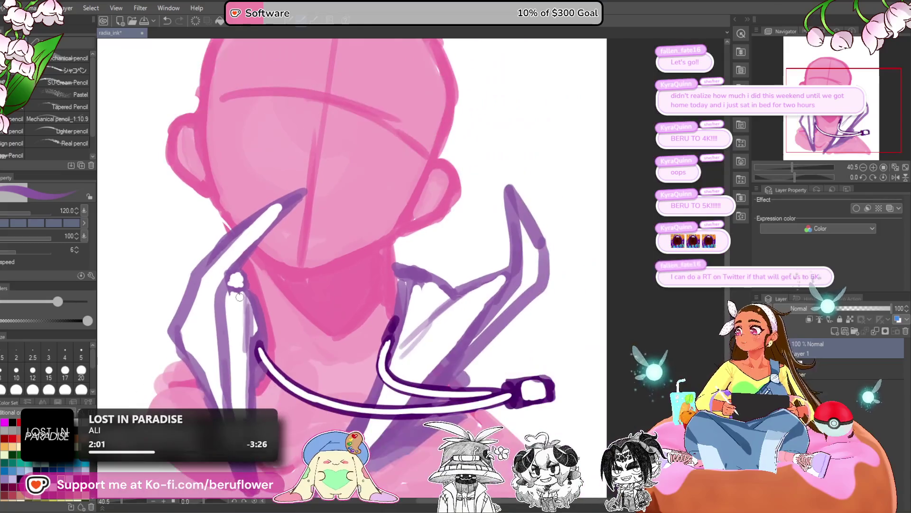
scroll(239, 296, "up", 1)
scroll(239, 297, "down", 1)
scroll(240, 296, "up", 1)
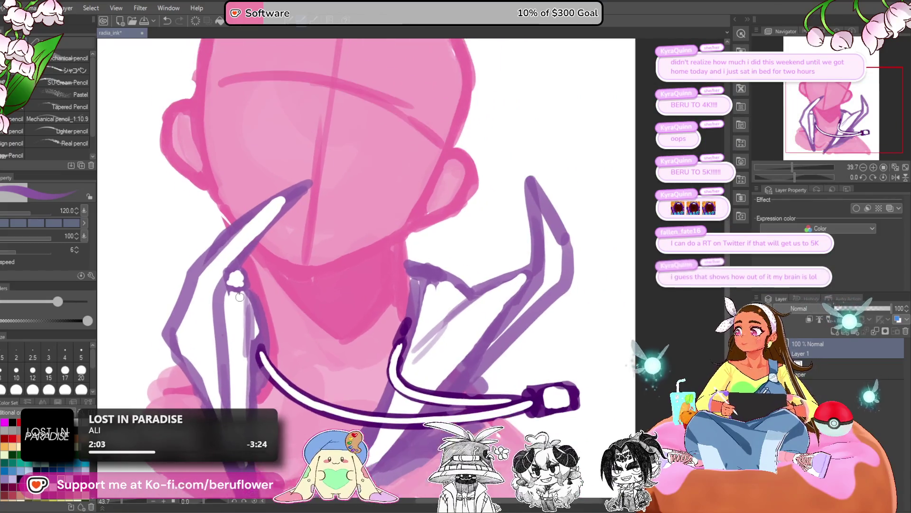
scroll(240, 297, "up", 1)
scroll(308, 295, "up", 1)
scroll(307, 296, "down", 1)
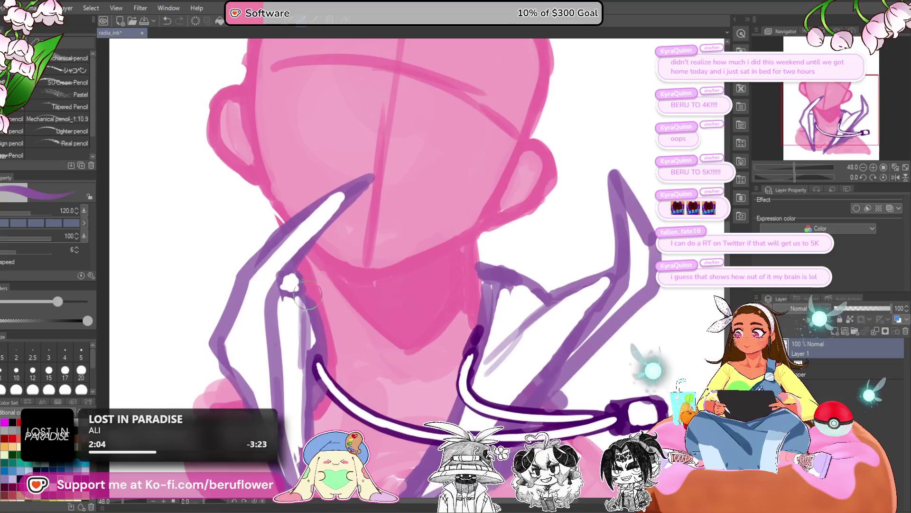
left_click(309, 290, "alt")
left_click_drag(298, 278, 327, 341)
- Add white diagonal highlight strokes near the goggle clasp
scroll(372, 328, "down", 5)
scroll(475, 252, "up", 5)
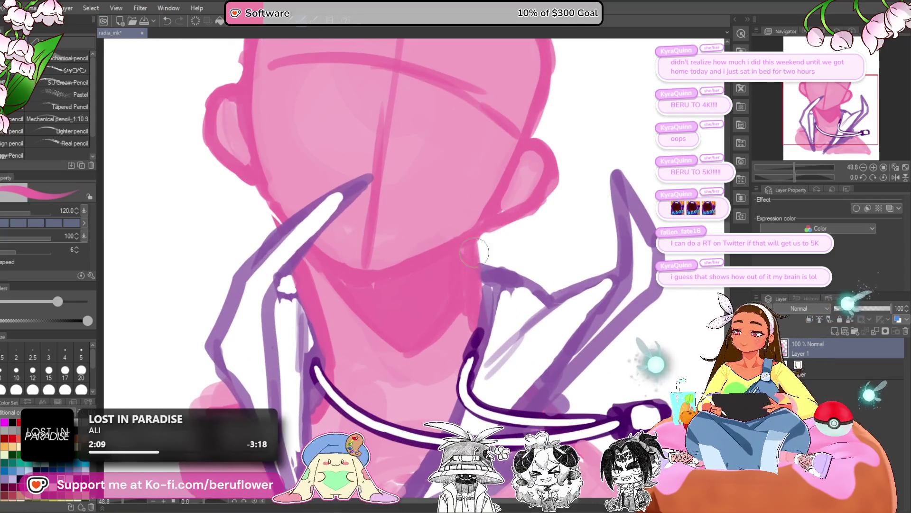
scroll(458, 336, "up", 2)
left_click_drag(392, 396, 359, 353)
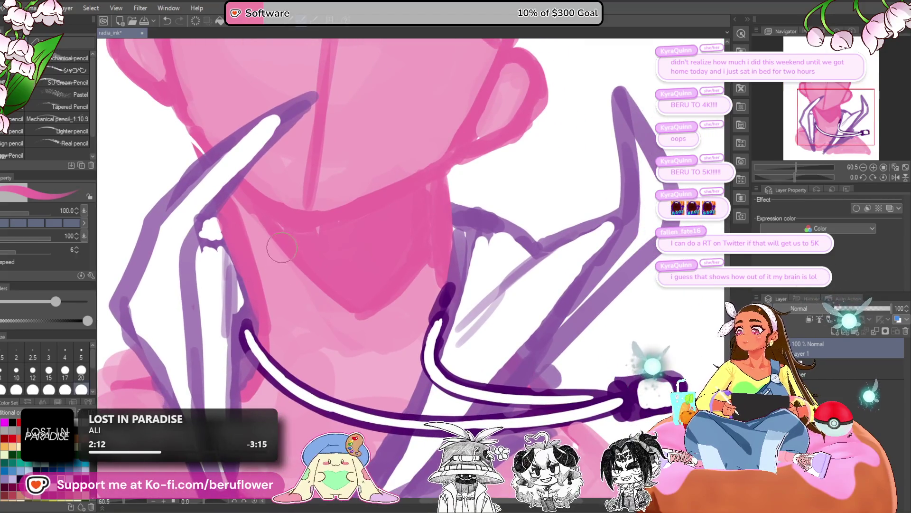
scroll(261, 320, "down", 5)
scroll(260, 321, "up", 1)
left_click_drag(339, 344, 407, 314)
scroll(407, 313, "up", 4)
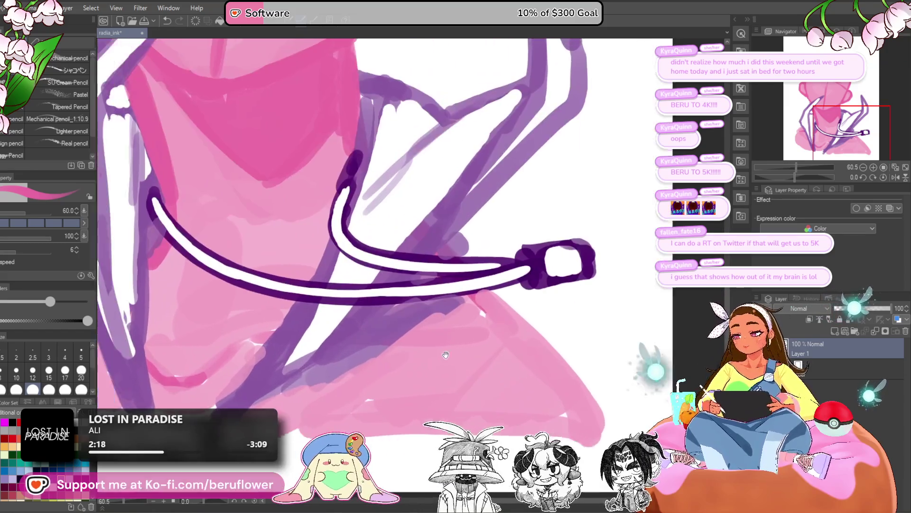
left_click_drag(445, 355, 518, 343)
mouse_move(470, 292)
left_mouse_down()
mouse_move(350, 385)
mouse_move(508, 285)
mouse_move(503, 327)
left_mouse_up()
mouse_move(522, 266)
left_mouse_down()
mouse_move(489, 306)
mouse_move(591, 325)
left_mouse_up()
- Sample the pale lavender colour from the sketch
scroll(488, 306, "down", 5)
scroll(533, 306, "up", 3)
left_click(369, 321, "alt")
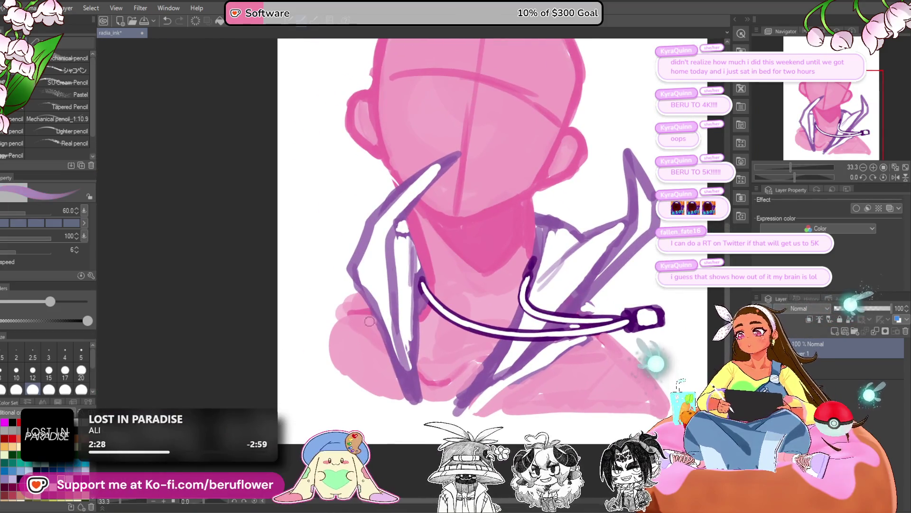
key("ctrl+z")
left_click_drag(363, 313, 375, 385)
key("ctrl+z")
left_click_drag(371, 314, 357, 385)
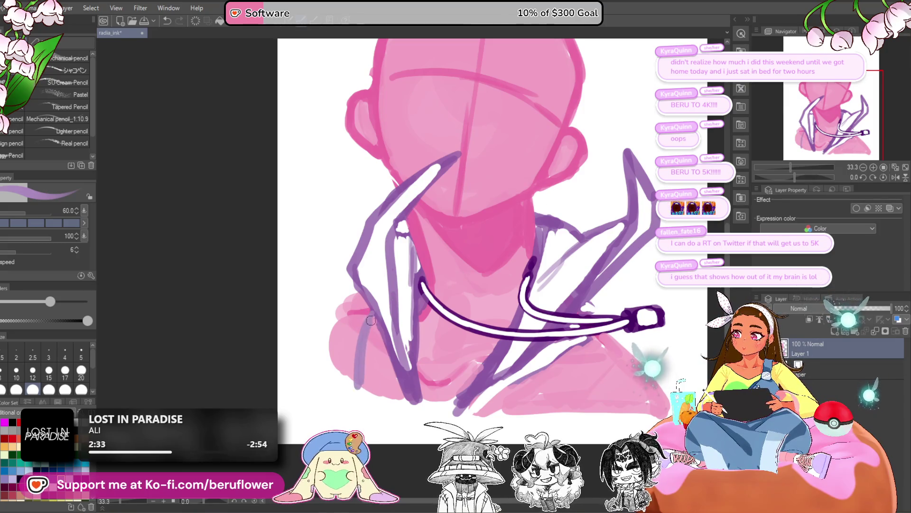
key("ctrl+z")
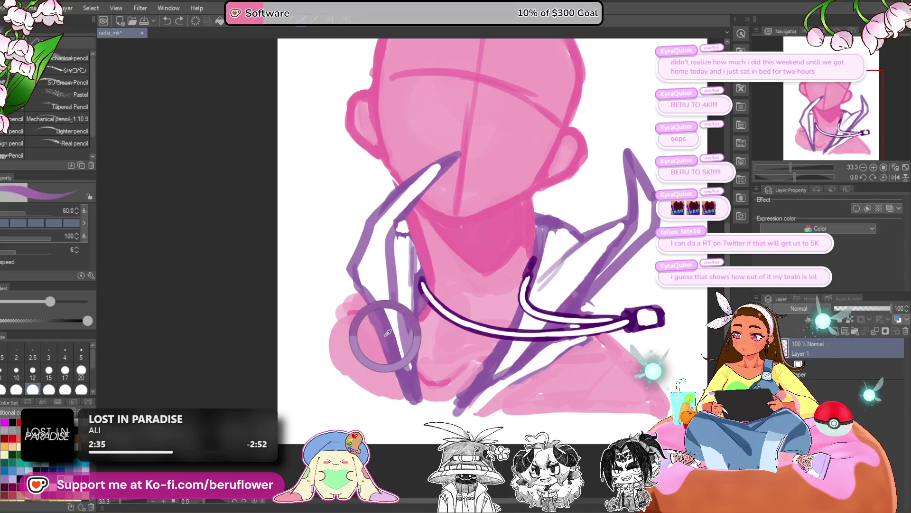
mouse_move(361, 309)
left_mouse_down()
mouse_move(368, 375)
mouse_move(380, 347)
mouse_move(385, 359)
mouse_move(394, 345)
mouse_move(371, 384)
left_mouse_up()
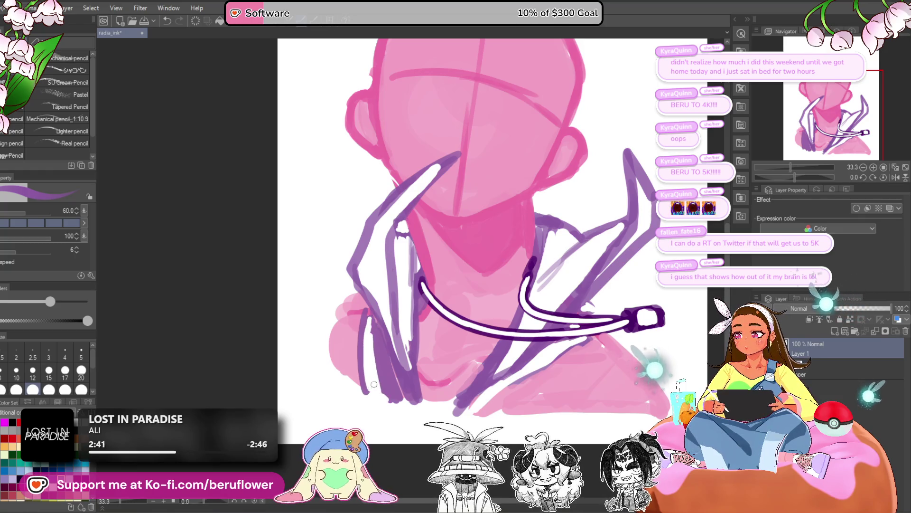
left_click_drag(396, 342, 382, 387)
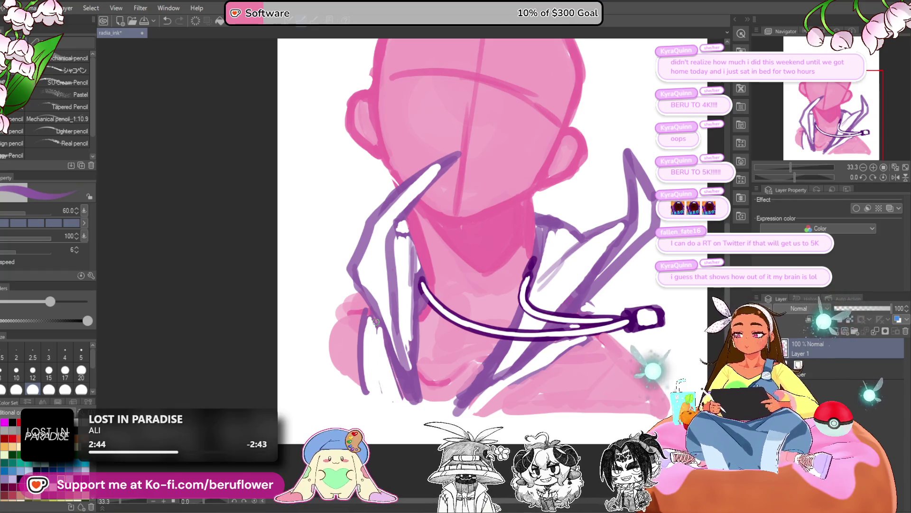
scroll(386, 377, "down", 1)
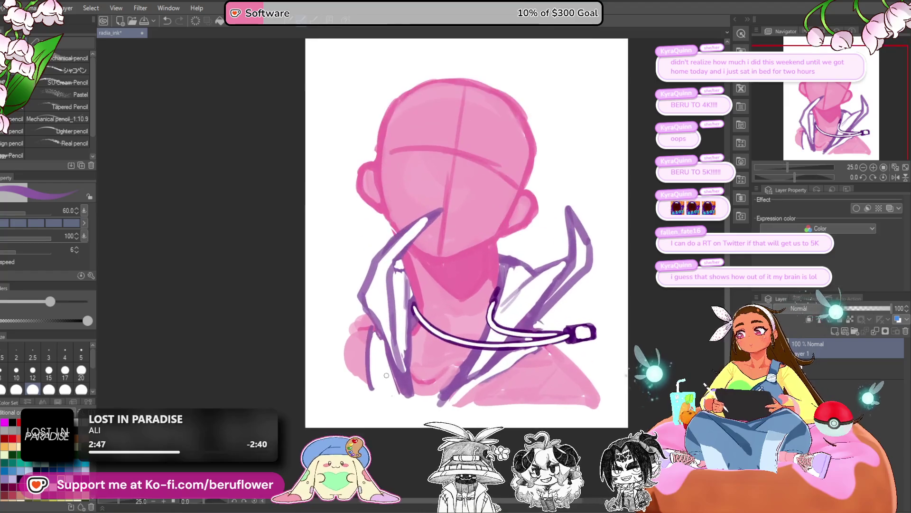
left_click_drag(535, 382, 483, 371)
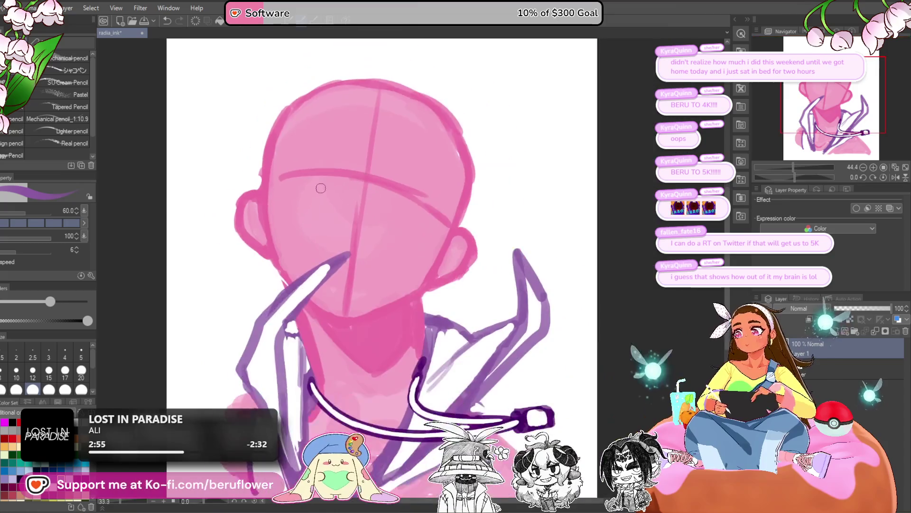
left_click_drag(402, 416, 363, 318)
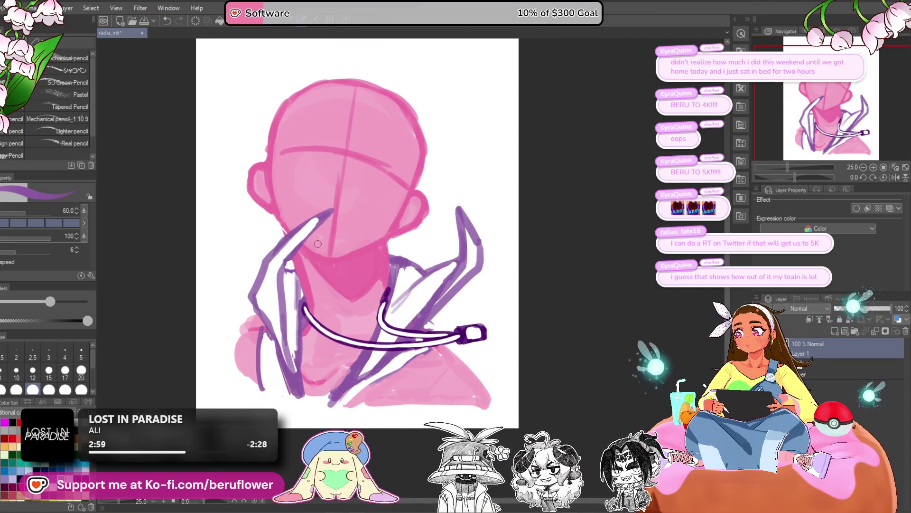
scroll(317, 243, "up", 3)
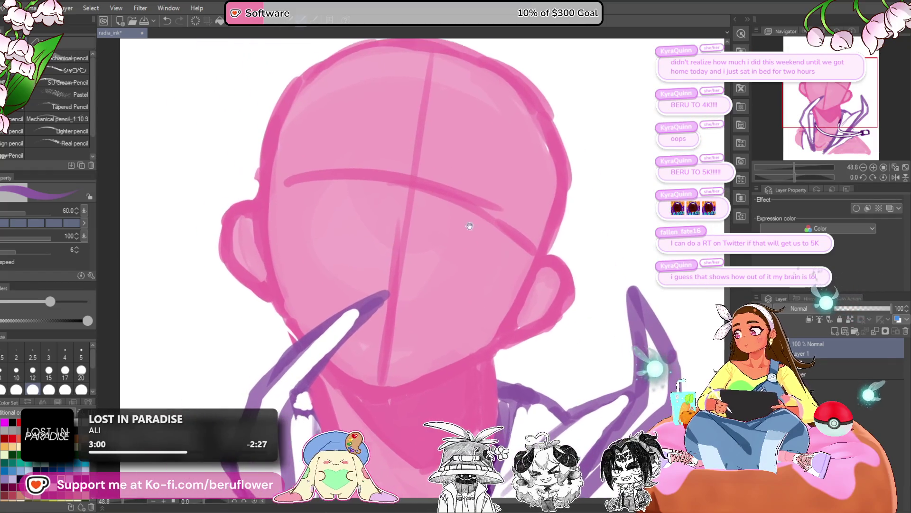
- Undo a stray blue stroke, then sample the face pink and lighten it in Color Settings
left_click_drag(453, 190, 508, 216)
key("ctrl+z")
left_click(332, 268, "alt")
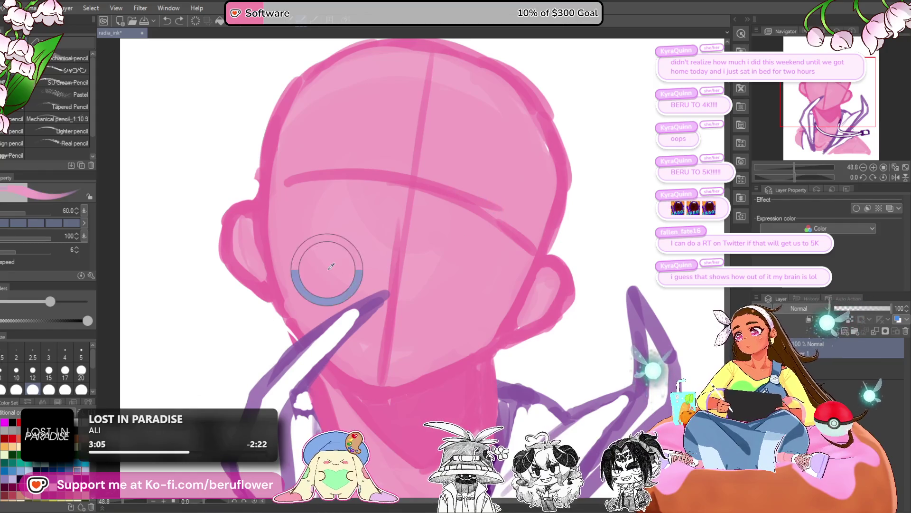
key("ctrl+shift+u")
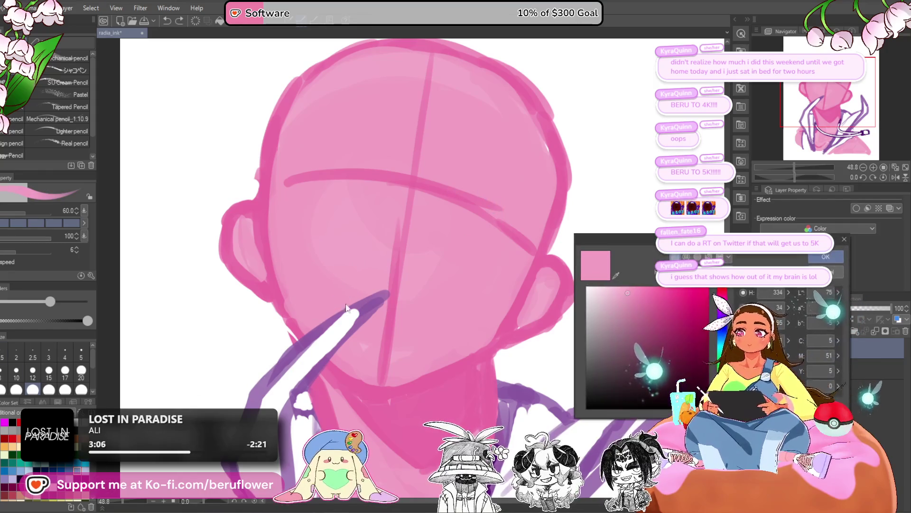
left_click(614, 291)
left_click(609, 288)
left_click(828, 255)
- Paint a light pink eye patch under the brow on the right side of the face
mouse_move(444, 191)
left_mouse_down()
mouse_move(480, 181)
mouse_move(515, 227)
left_mouse_up()
left_click_drag(496, 197, 456, 191)
key("ctrl+z")
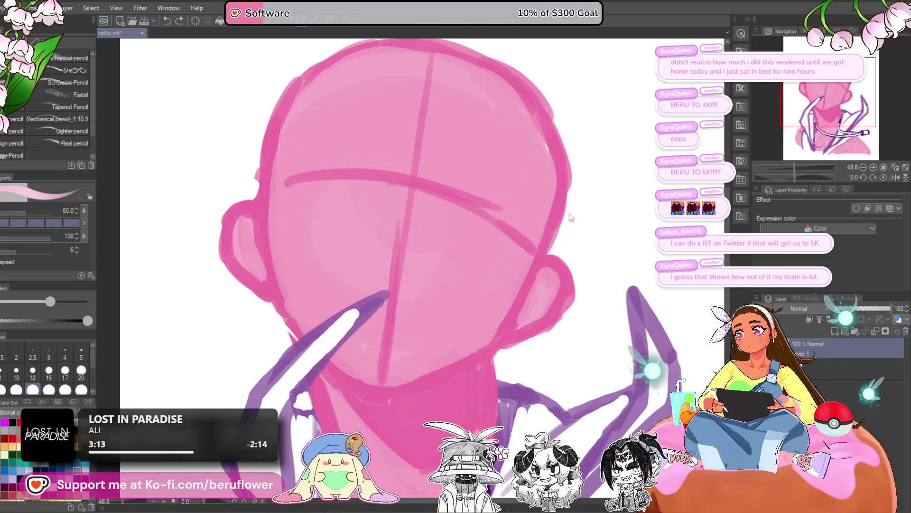
left_click_drag(528, 258, 473, 274)
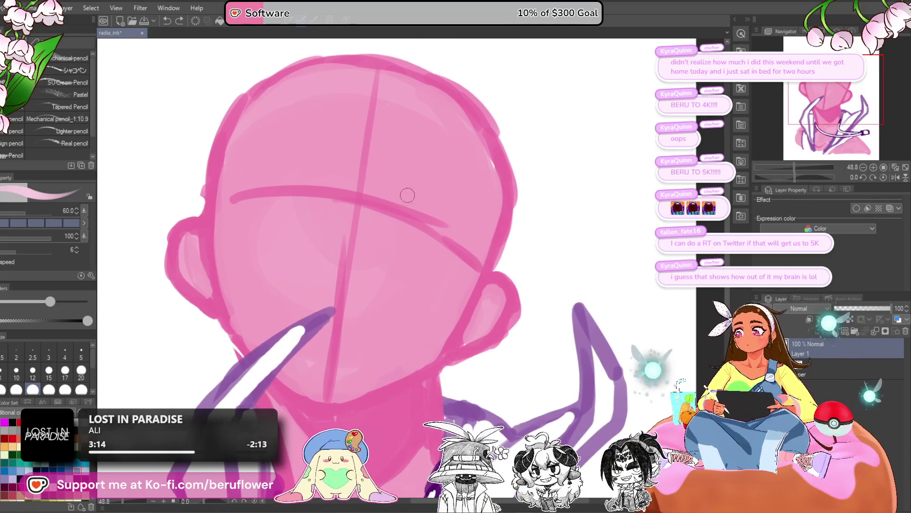
mouse_move(399, 199)
left_mouse_down()
mouse_move(463, 229)
mouse_move(478, 253)
left_mouse_up()
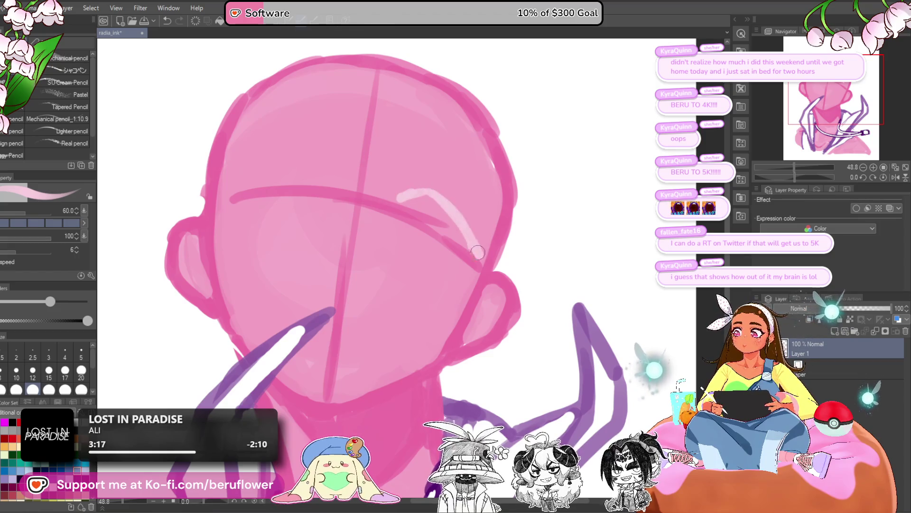
left_click_drag(413, 222, 447, 226)
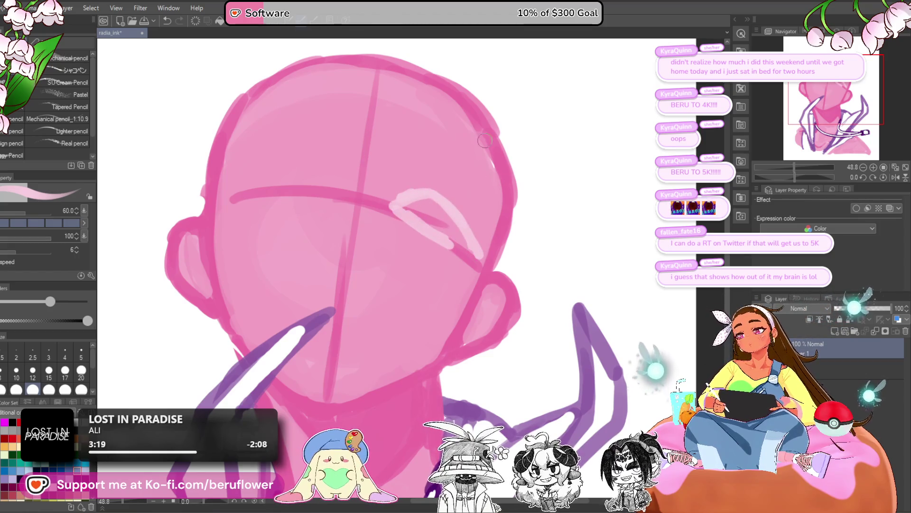
key("ctrl+z")
left_click_drag(394, 199, 427, 191)
mouse_move(449, 244)
left_mouse_down()
mouse_move(382, 211)
mouse_move(472, 253)
left_mouse_up()
left_click_drag(456, 224, 439, 231)
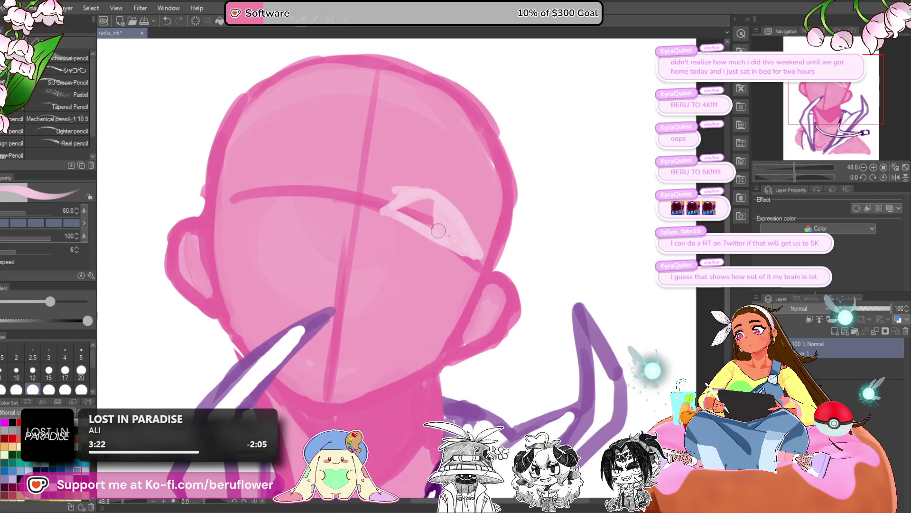
- Add a light pink dab on the left brow line and reset the canvas rotation to upright
left_click_drag(545, 131, 652, 157)
mouse_move(433, 216)
left_mouse_down()
mouse_move(421, 205)
mouse_move(344, 211)
mouse_move(433, 233)
mouse_move(408, 216)
mouse_move(343, 217)
left_mouse_up()
mouse_move(794, 167)
left_mouse_down()
mouse_move(764, 167)
mouse_move(791, 167)
mouse_move(782, 177)
left_mouse_up()
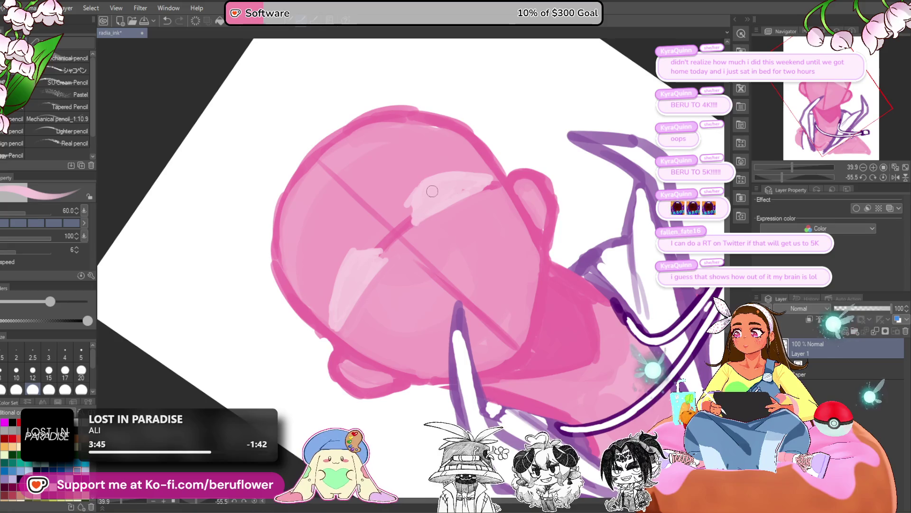
scroll(473, 189, "down", 5)
scroll(473, 188, "up", 4)
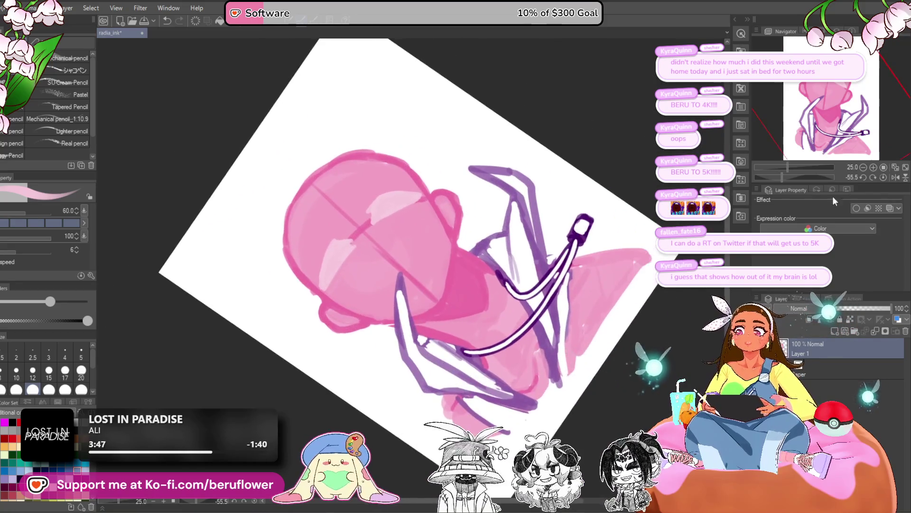
left_click(875, 178)
scroll(440, 227, "up", 3)
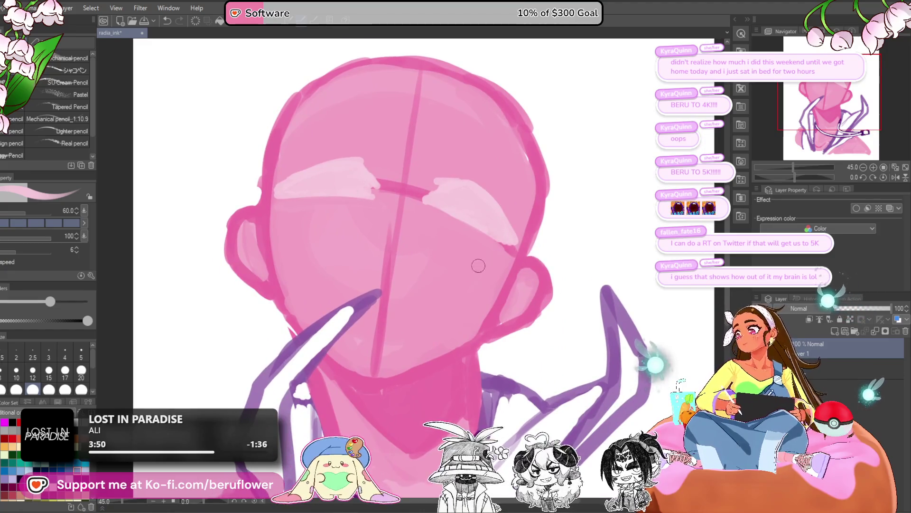
- Trim the edges of both pink eye patches and save the drawing
left_click_drag(510, 216, 512, 249)
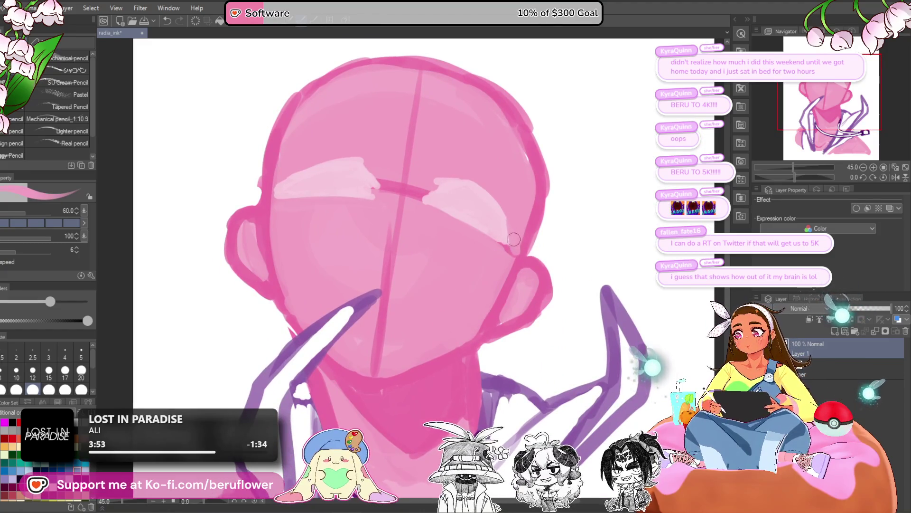
mouse_move(315, 173)
left_mouse_down()
mouse_move(299, 166)
mouse_move(280, 190)
mouse_move(292, 178)
left_mouse_up()
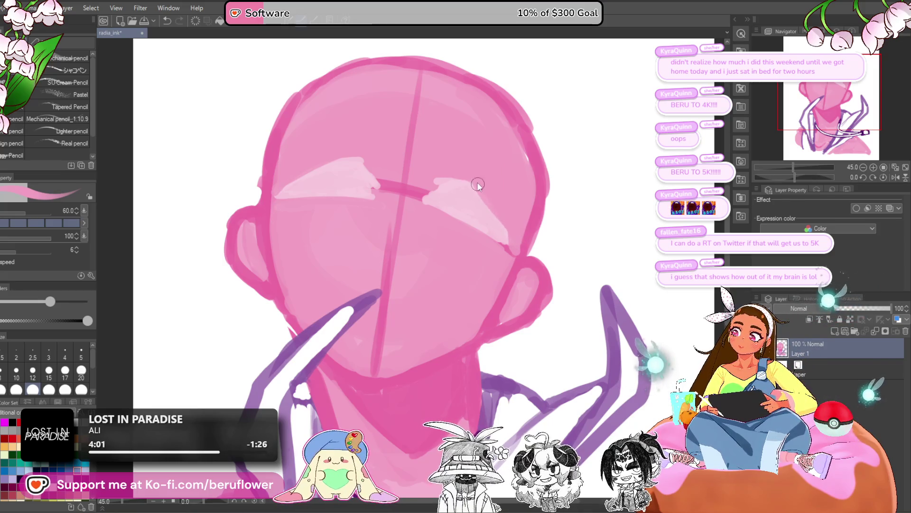
scroll(520, 241, "down", 2)
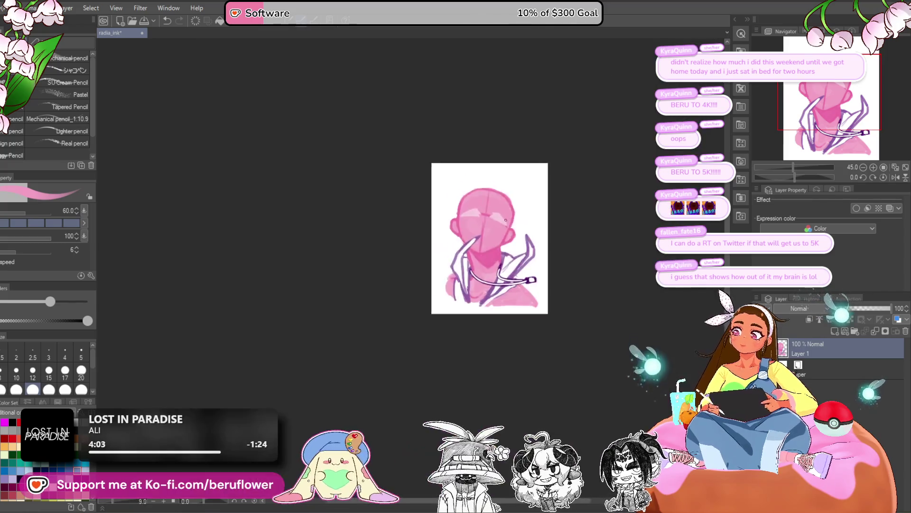
key("ctrl+s")
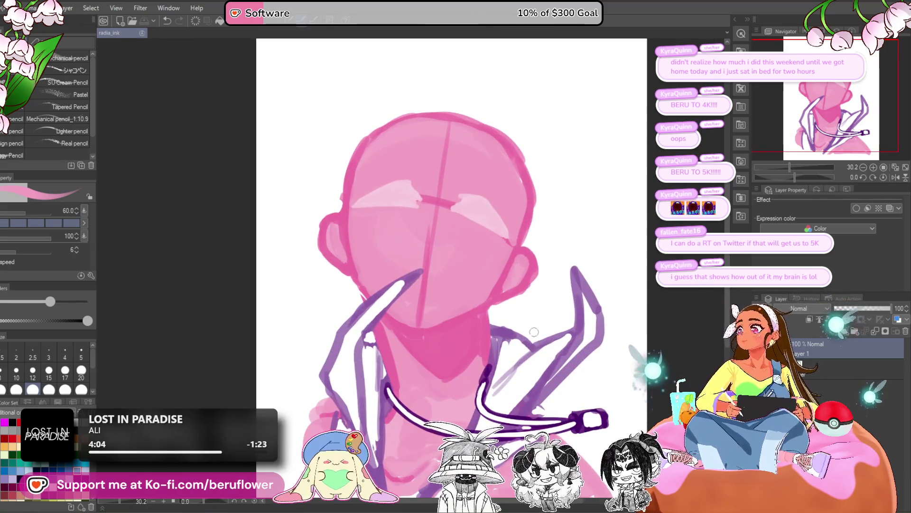
- Tidy the collar stroke's tip and paint over its white line with the collar purple
left_click_drag(520, 350, 484, 321)
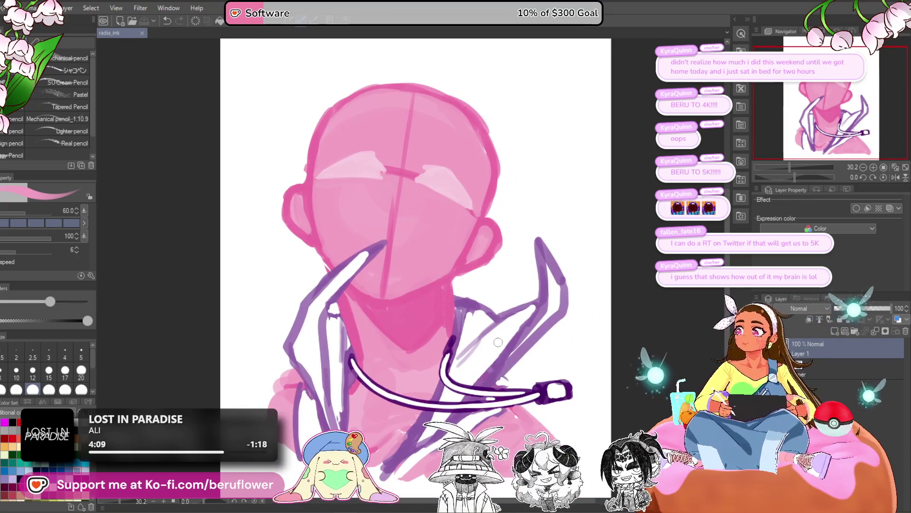
left_click_drag(461, 340, 471, 340)
scroll(386, 317, "up", 2)
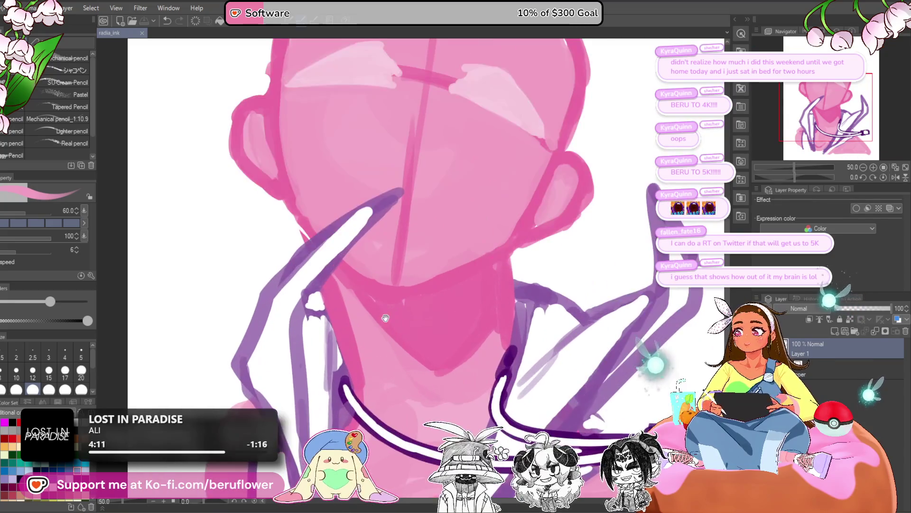
mouse_move(415, 211)
left_mouse_down()
mouse_move(398, 228)
mouse_move(423, 203)
mouse_move(403, 249)
mouse_move(343, 261)
mouse_move(336, 269)
mouse_move(351, 258)
mouse_move(313, 290)
mouse_move(399, 237)
mouse_move(348, 290)
mouse_move(396, 247)
left_mouse_up()
left_click(318, 290, "alt")
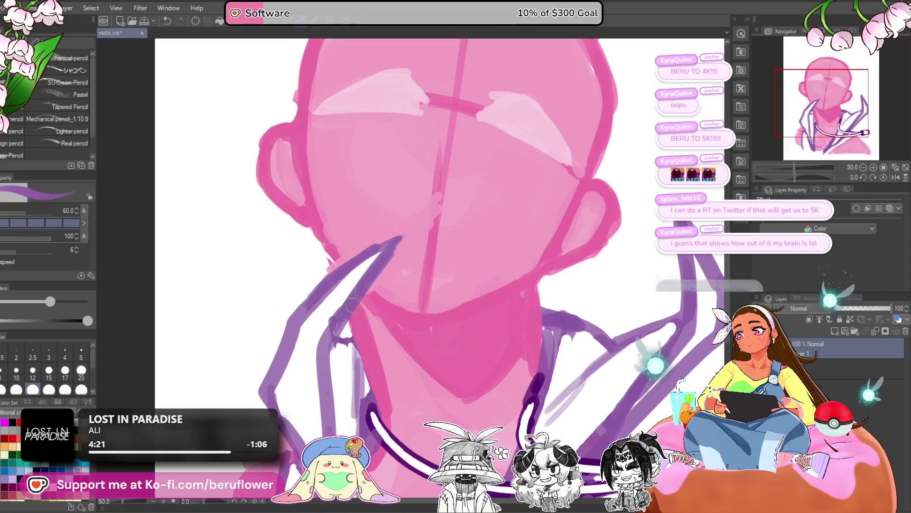
- Reframe the view around the face and undo the last collar stroke
mouse_move(326, 411)
left_mouse_down()
mouse_move(327, 355)
mouse_move(332, 385)
mouse_move(401, 368)
left_mouse_up()
scroll(366, 282, "down", 3)
scroll(366, 282, "up", 2)
mouse_move(366, 282)
left_mouse_down()
mouse_move(356, 275)
mouse_move(308, 286)
left_mouse_up()
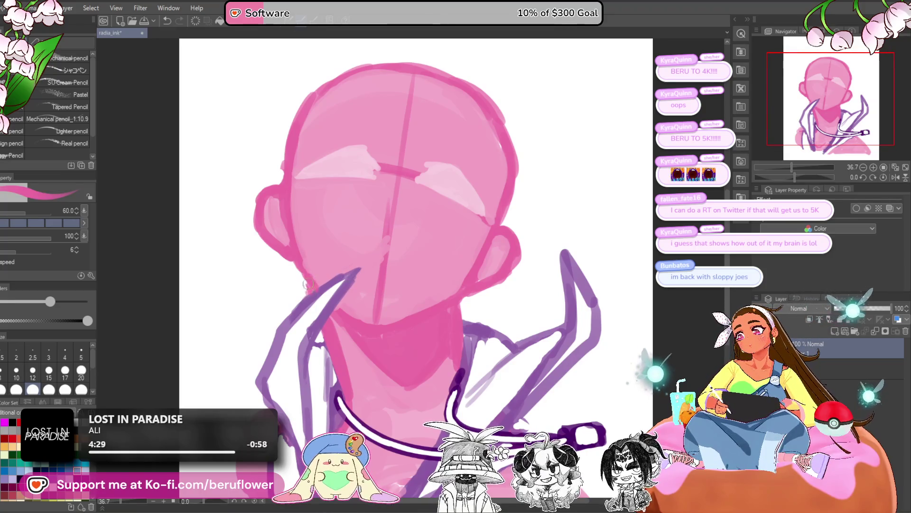
scroll(532, 274, "down", 3)
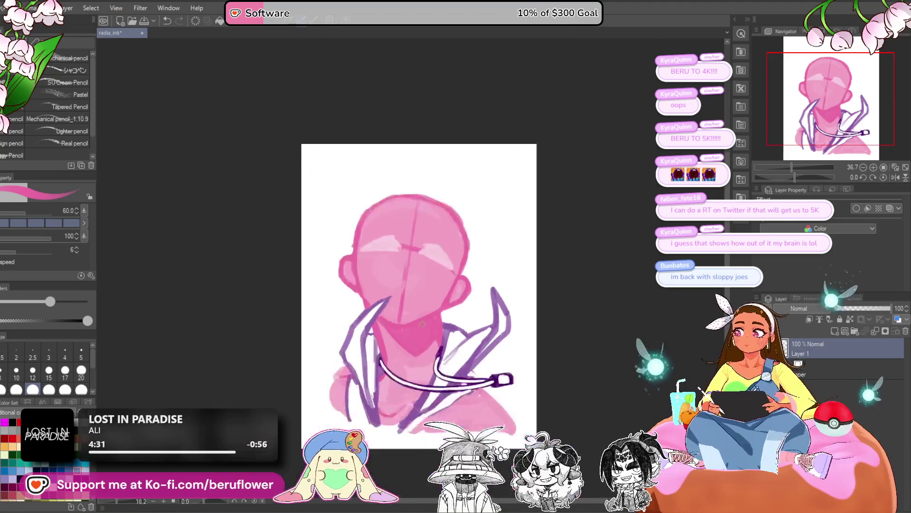
scroll(532, 274, "up", 2)
left_click_drag(546, 408, 541, 319)
left_click_drag(488, 348, 467, 380)
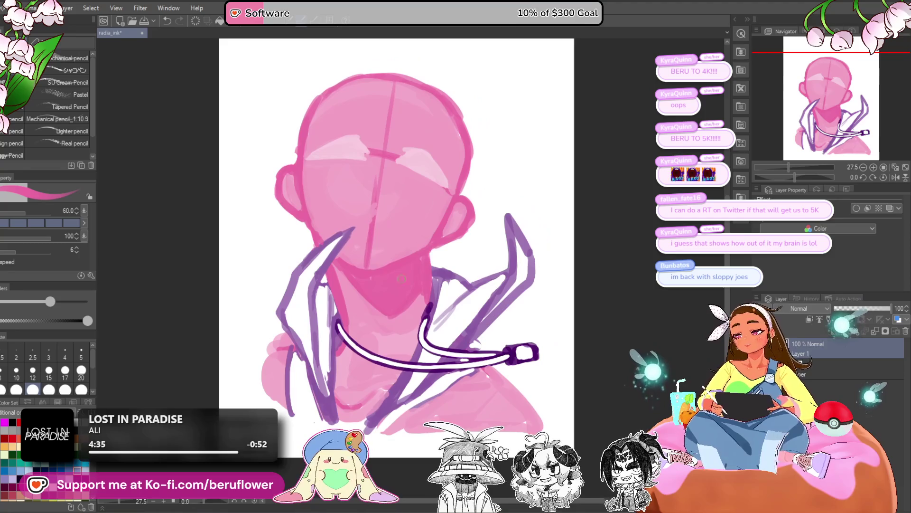
scroll(376, 270, "up", 2)
scroll(366, 237, "up", 1)
left_click_drag(363, 199, 366, 251)
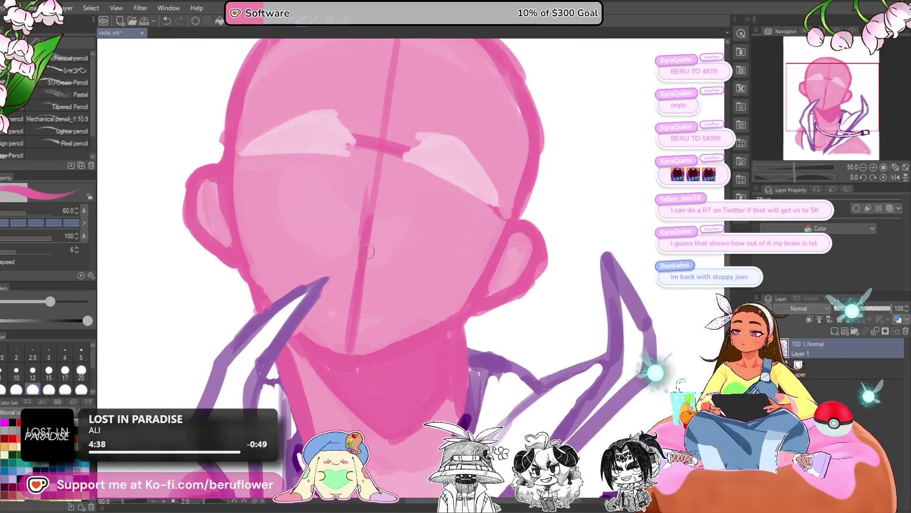
key("ctrl+z")
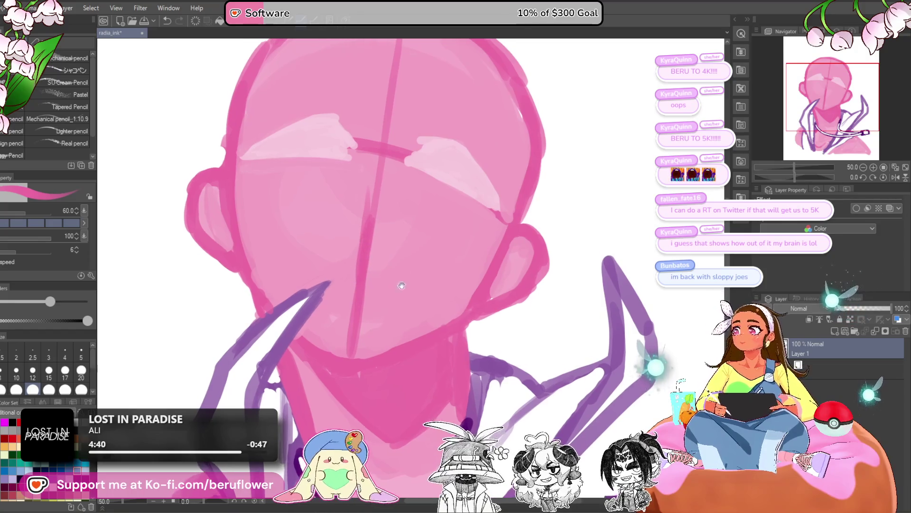
left_click_drag(414, 221, 406, 209)
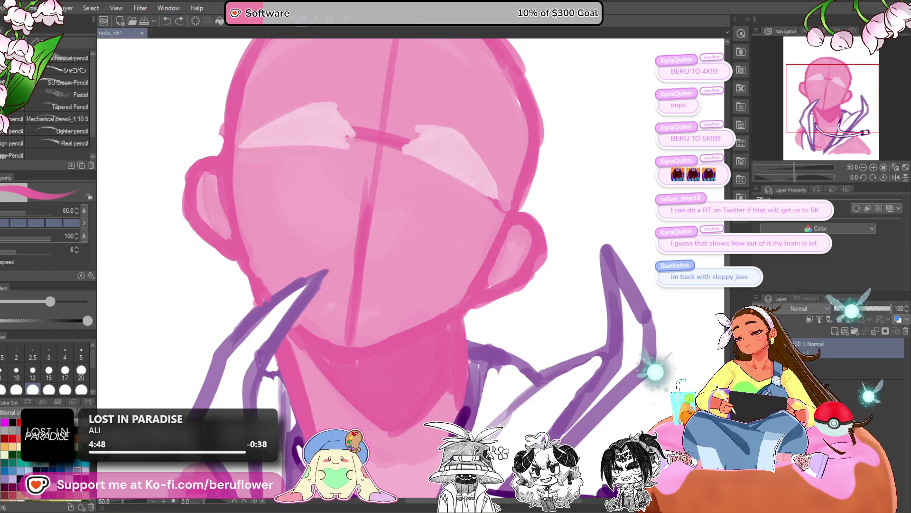
- Draw a dark navy eye outline and hatch its inside
key("x")
left_click_drag(375, 172, 364, 230)
key("ctrl+z")
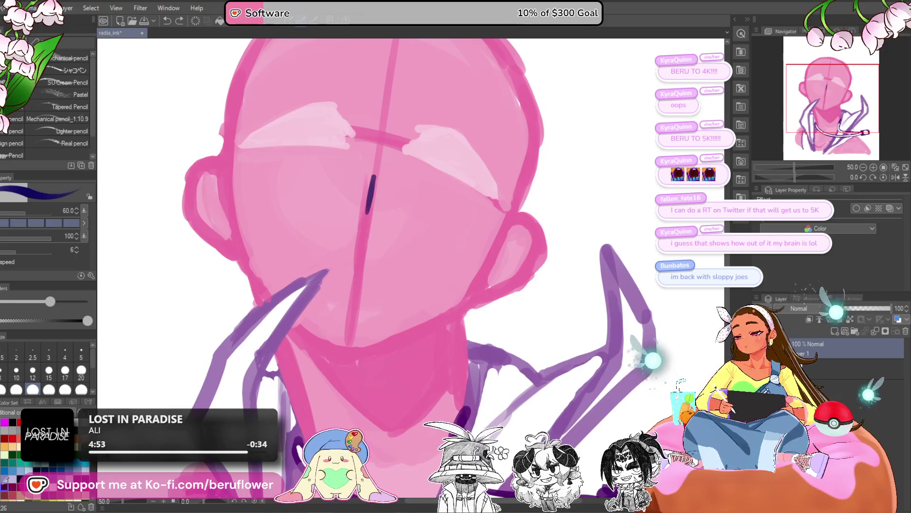
left_click_drag(375, 172, 369, 211)
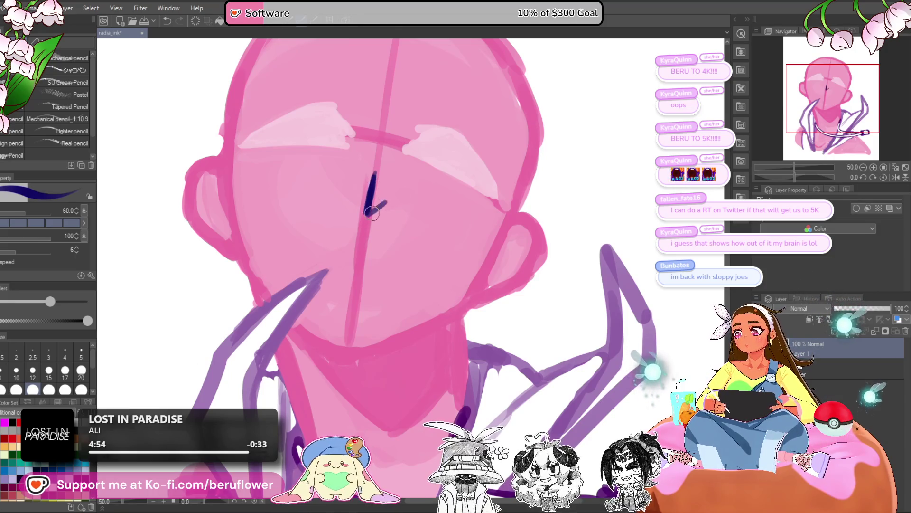
left_click_drag(380, 172, 366, 219)
key("ctrl+z")
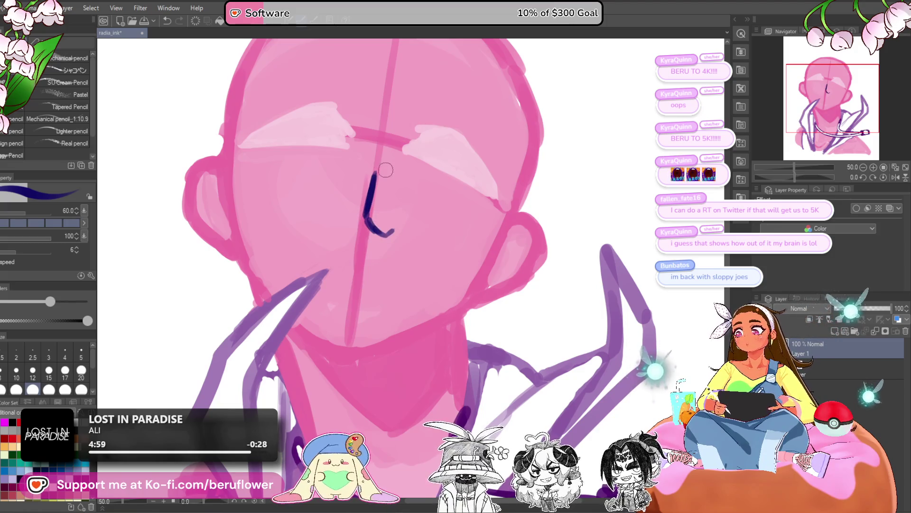
mouse_move(387, 159)
left_mouse_down()
mouse_move(404, 212)
mouse_move(385, 238)
mouse_move(383, 216)
left_mouse_up()
key("ctrl+z")
key("ctrl+z")
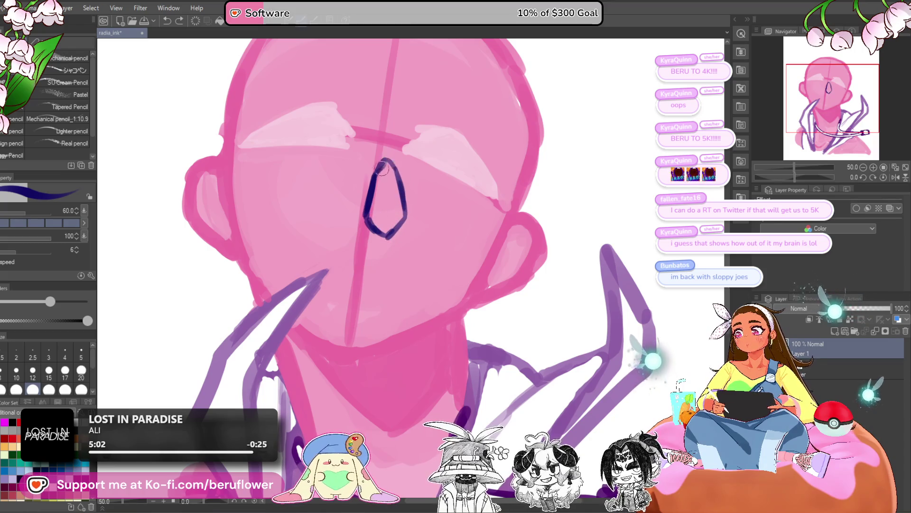
left_click_drag(383, 195, 403, 246)
- Add a small navy dash beside the eye and a short mouth line under the nose
mouse_move(369, 218)
left_mouse_down()
mouse_move(346, 222)
mouse_move(369, 219)
left_mouse_up()
scroll(382, 249, "down", 3)
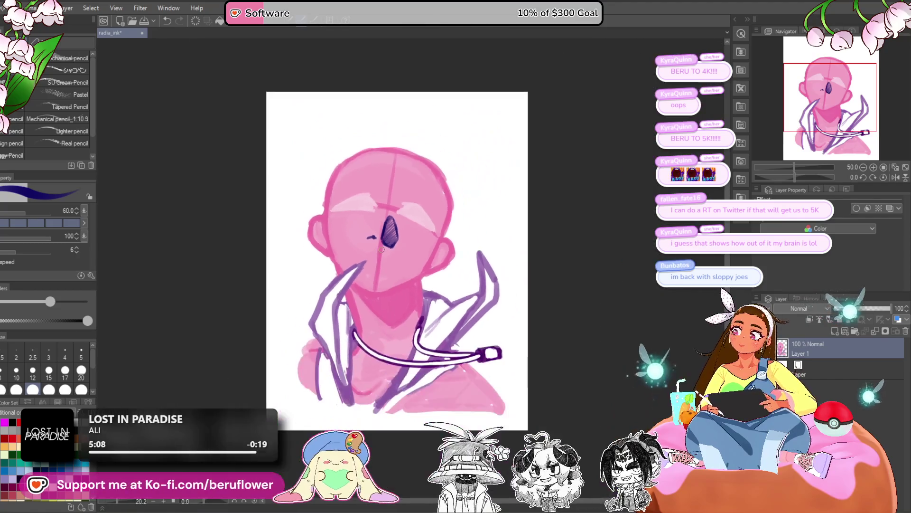
scroll(404, 256, "up", 3)
left_click_drag(419, 280, 416, 260)
mouse_move(362, 238)
left_mouse_down()
mouse_move(389, 265)
mouse_move(380, 272)
mouse_move(392, 260)
left_mouse_up()
key("ctrl+z")
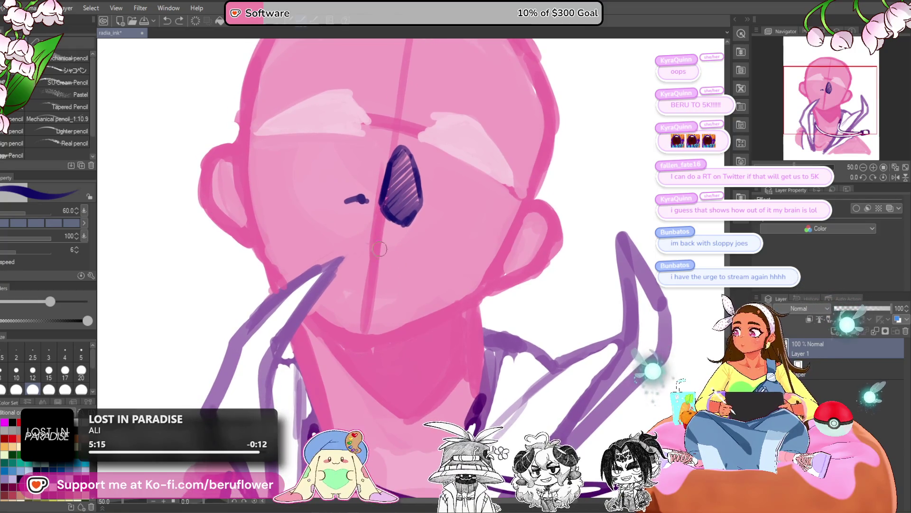
left_click_drag(361, 241, 393, 245)
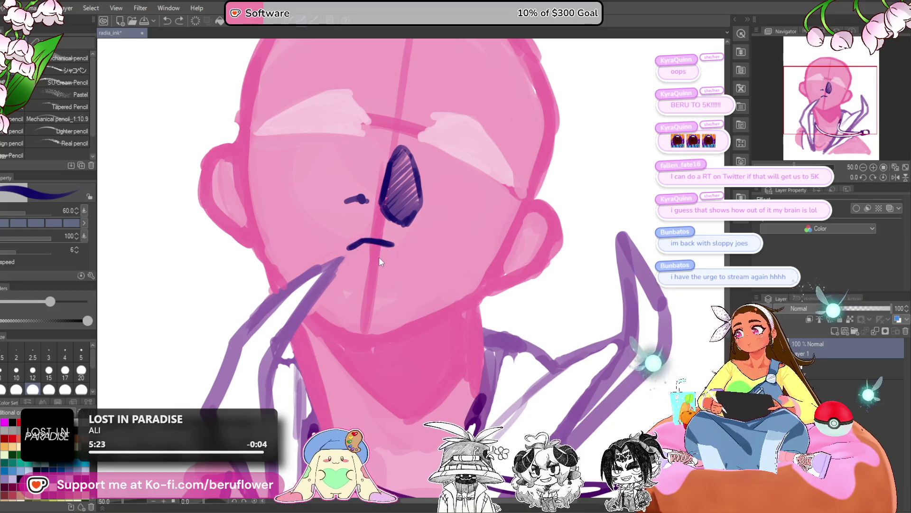
mouse_move(368, 244)
left_mouse_down()
mouse_move(342, 246)
mouse_move(370, 243)
left_mouse_up()
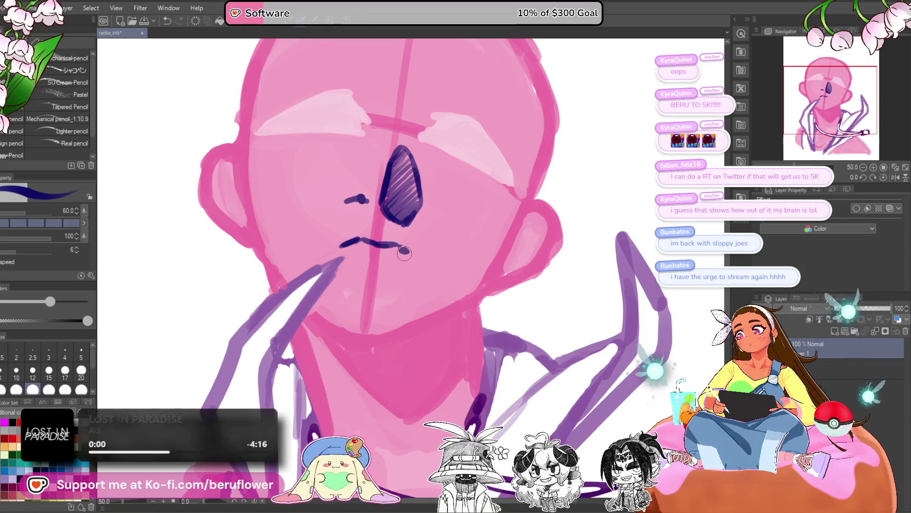
key("ctrl+z")
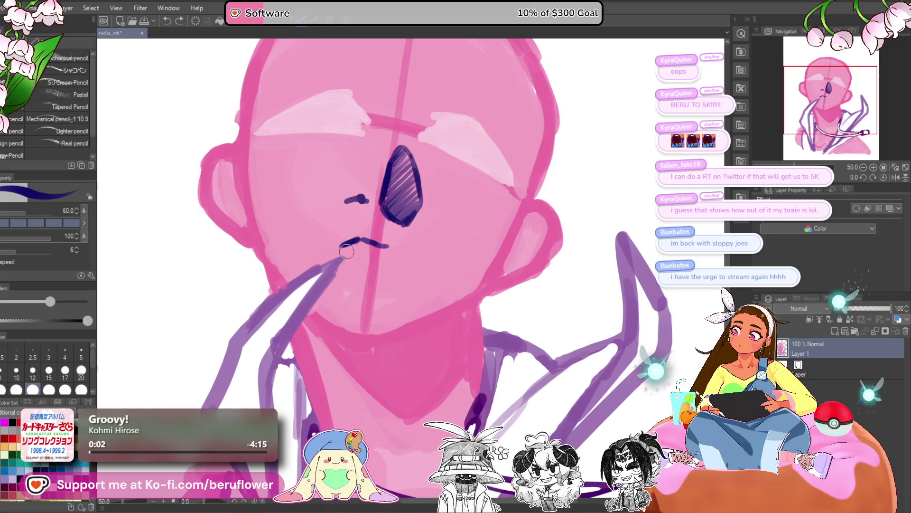
- Try Liquify with a smaller brush, then return to the pencil and sample the face pink
scroll(380, 245, "down", 2)
left_click_drag(332, 319, 310, 329)
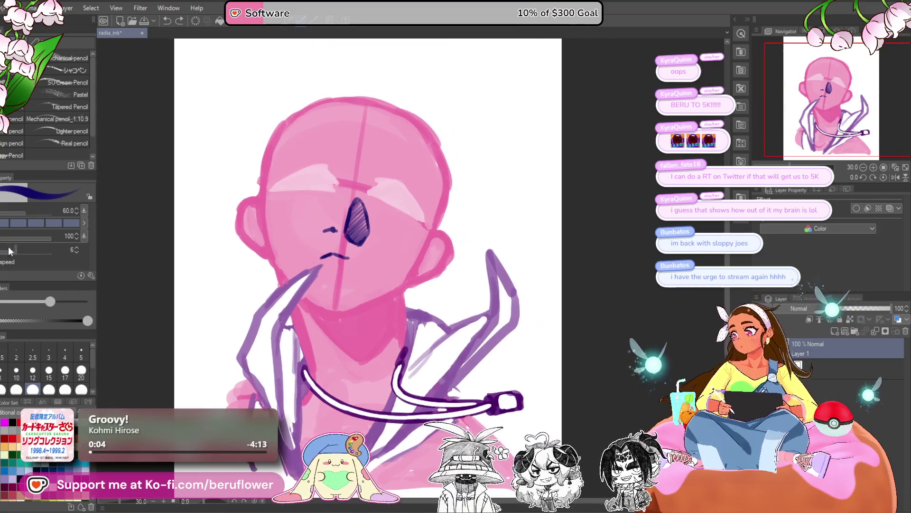
key("j")
key("bracketleft")
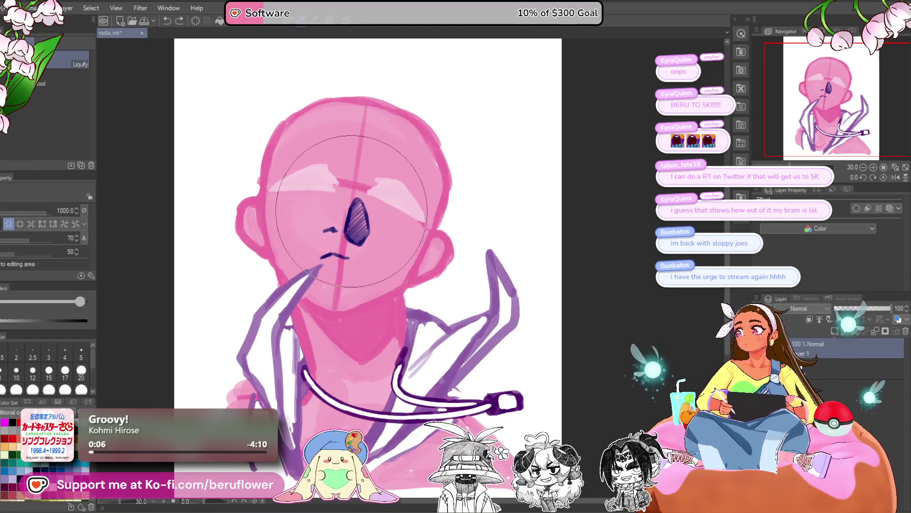
mouse_move(351, 208)
left_mouse_down()
mouse_move(372, 189)
mouse_move(349, 228)
mouse_move(353, 218)
left_mouse_up()
key("bracketleft")
key("bracketleft")
key("bracketleft")
key("bracketleft")
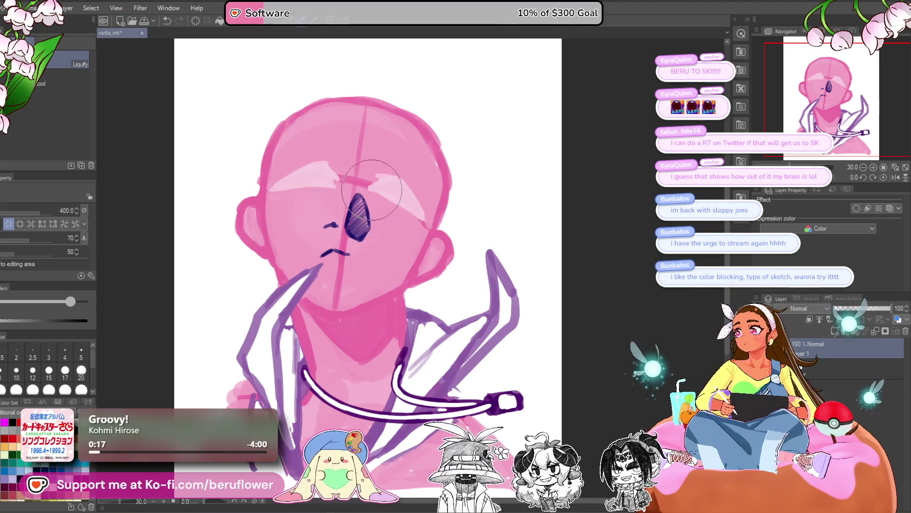
key("p")
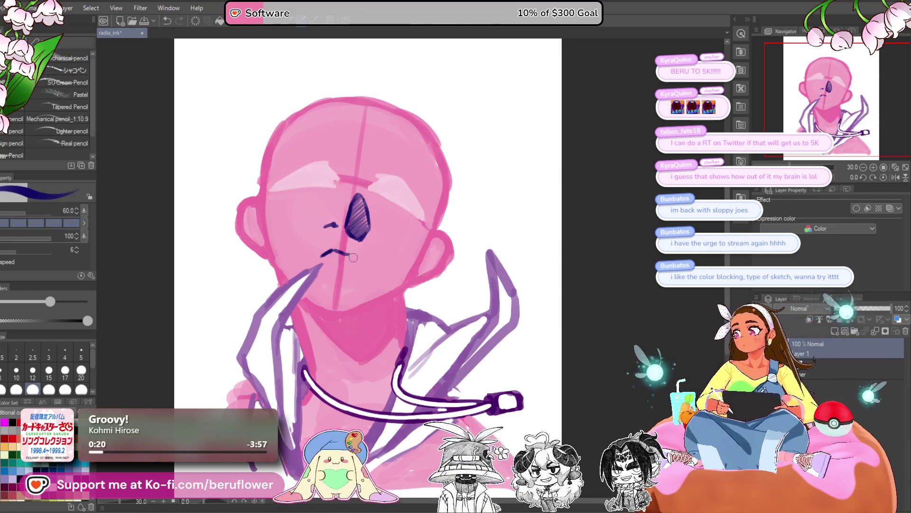
scroll(353, 257, "up", 2)
left_click(341, 294, "alt")
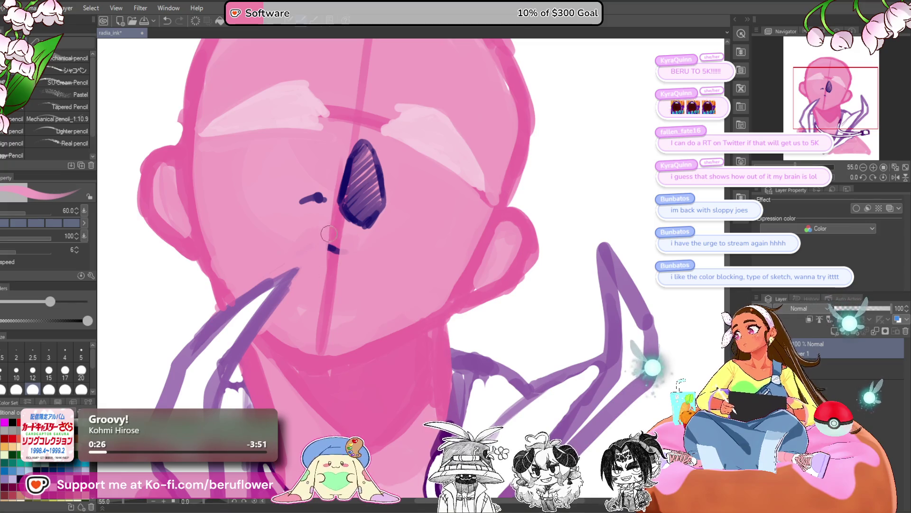
- Switch the brush colour to dark navy
key("x")
key("x")
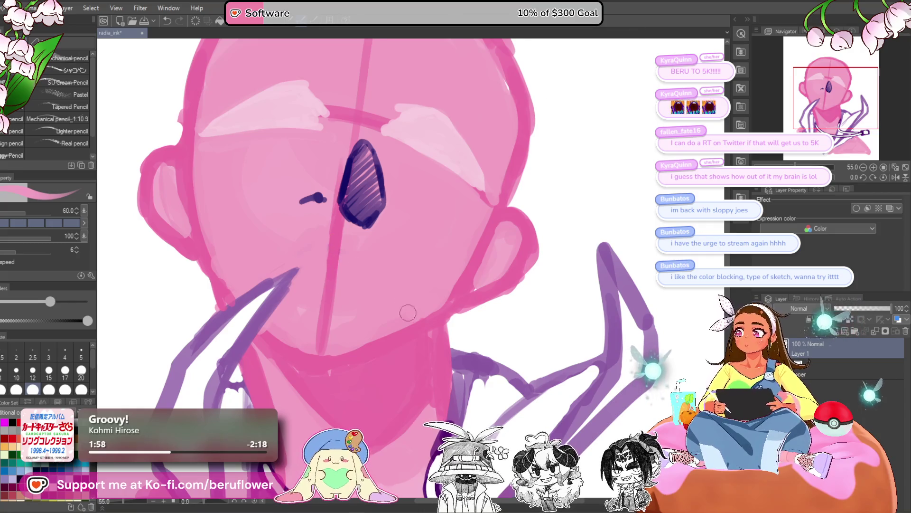
- Sketch trial dark navy mouth strokes under the nose, then undo them
scroll(408, 313, "left", 2)
key("ctrl+z")
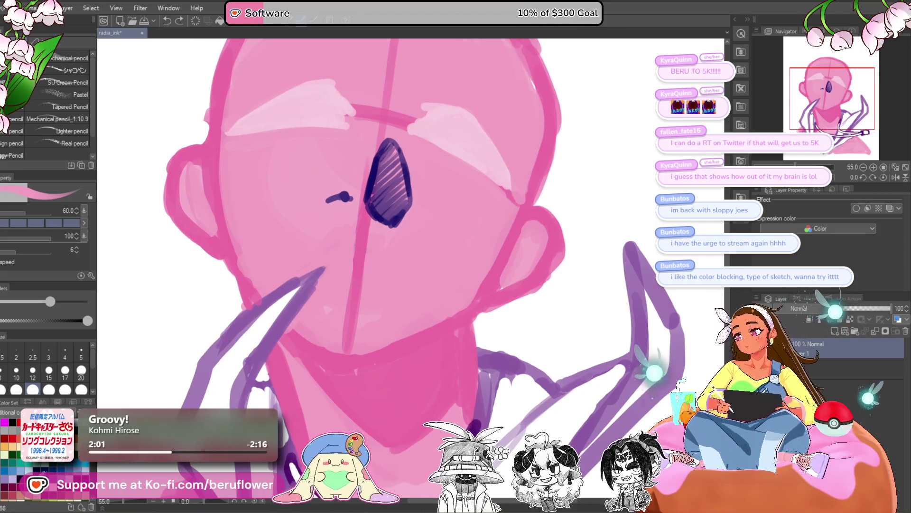
key("x")
scroll(382, 263, "right", 2)
left_click_drag(320, 259, 331, 253)
scroll(354, 256, "left", 2)
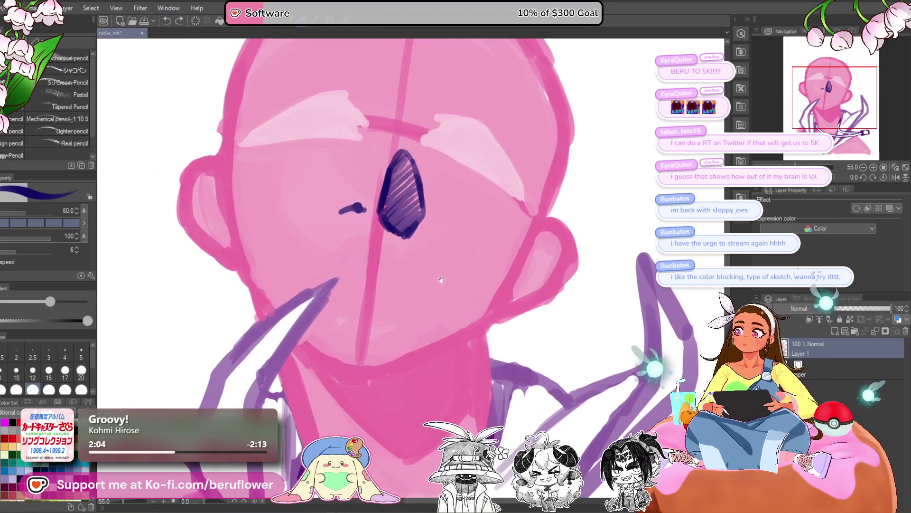
mouse_move(385, 263)
left_mouse_down()
mouse_move(394, 268)
mouse_move(373, 267)
mouse_move(412, 285)
left_mouse_up()
scroll(394, 285, "down", 3)
scroll(370, 275, "up", 2)
left_click_drag(350, 268, 374, 279)
key("ctrl+z")
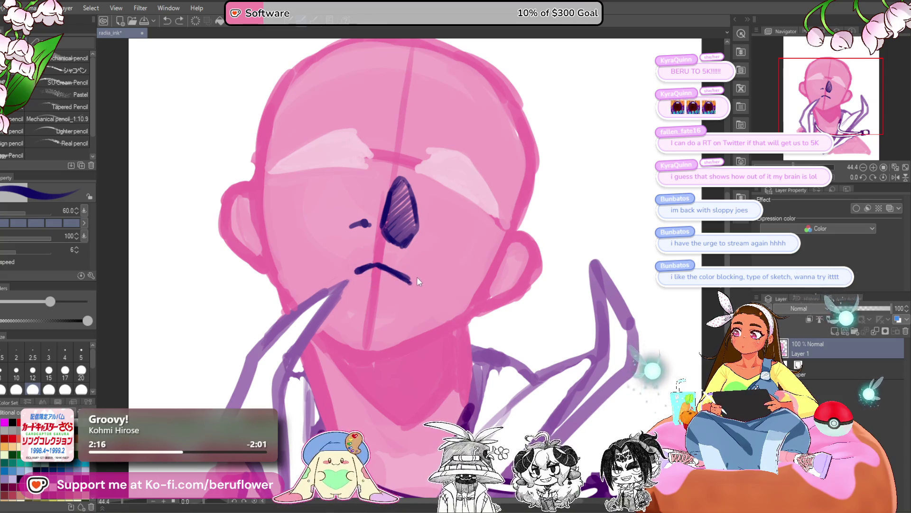
key("ctrl+z")
key("ctrl+z")
key("ctrl+z")
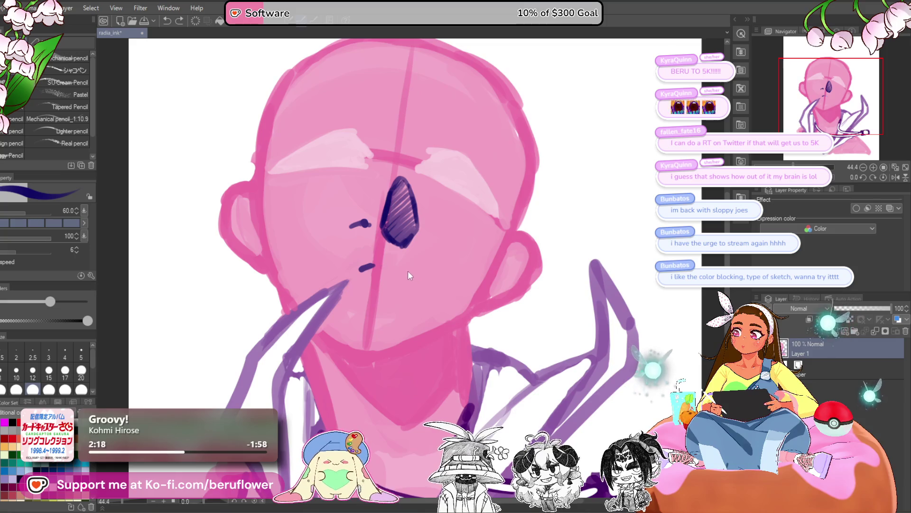
- Redraw the mouth as a single navy line curling at its left end
mouse_move(363, 264)
left_mouse_down()
mouse_move(392, 267)
mouse_move(353, 275)
mouse_move(392, 267)
mouse_move(401, 282)
left_mouse_up()
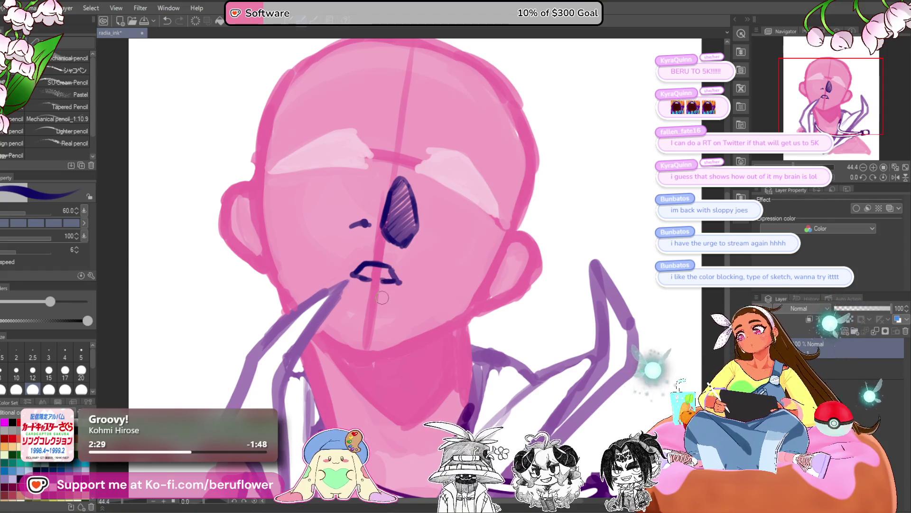
key("ctrl+minus")
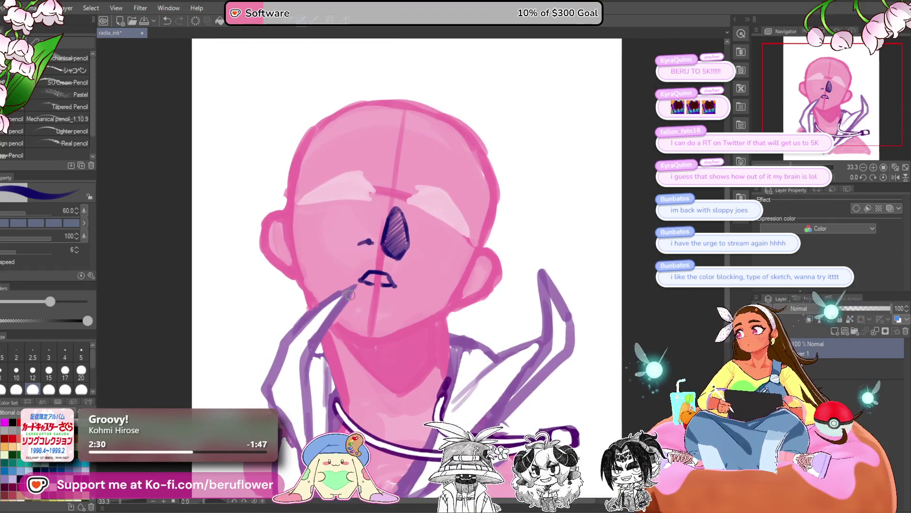
scroll(349, 295, "up", 5)
mouse_move(457, 230)
left_mouse_down()
mouse_move(449, 237)
mouse_move(455, 222)
mouse_move(466, 249)
left_mouse_up()
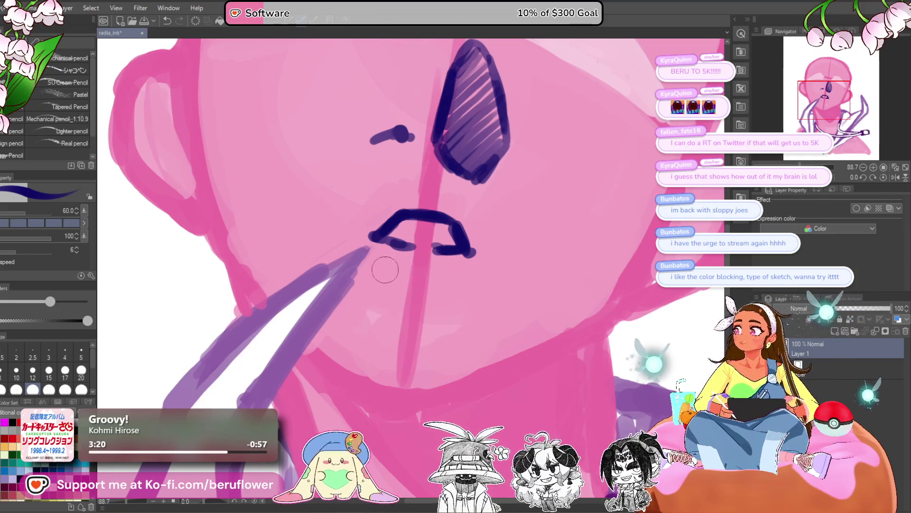
- Darken the lower-left of the hatched navy eye patch
left_click_drag(424, 190, 393, 261)
mouse_move(412, 198)
left_mouse_down()
mouse_move(413, 187)
mouse_move(417, 214)
left_mouse_up()
scroll(418, 214, "down", 5)
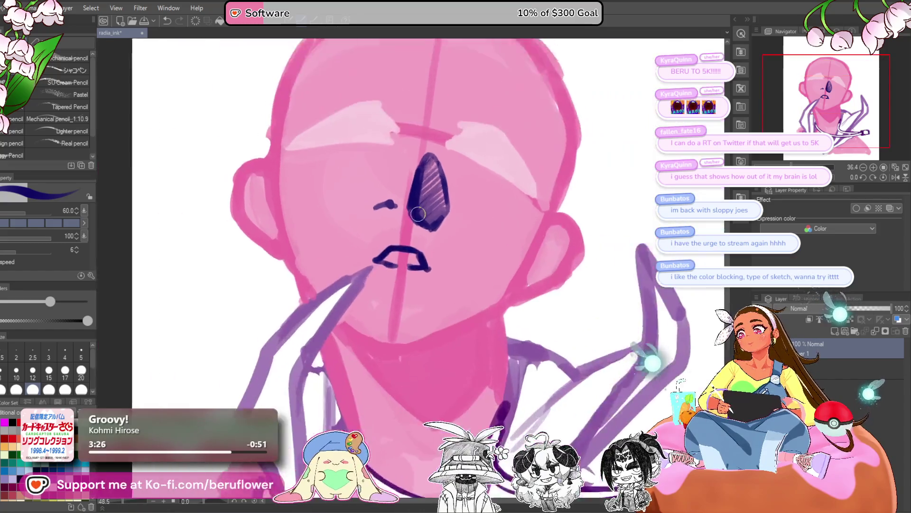
scroll(417, 213, "up", 4)
left_click_drag(456, 321, 437, 336)
mouse_move(428, 417)
left_mouse_down()
mouse_move(404, 385)
mouse_move(416, 376)
left_mouse_up()
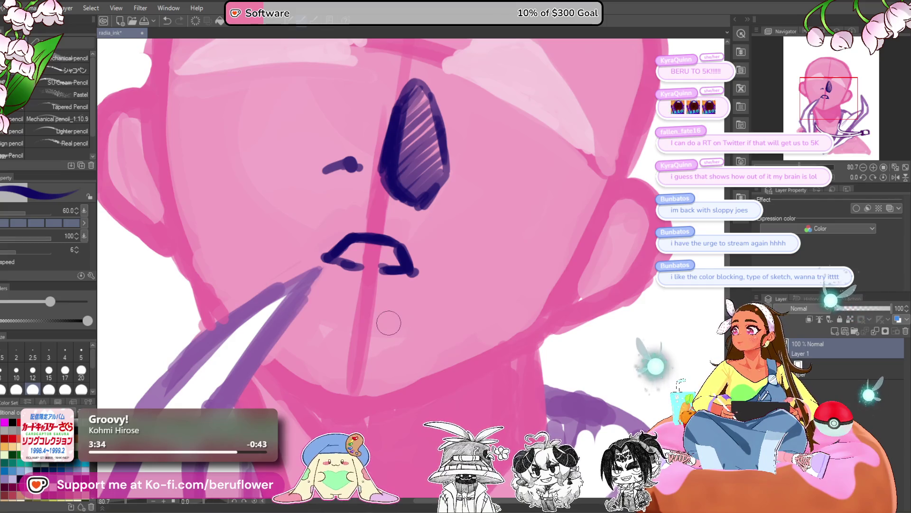
- Pan and zoom around the drawing to frame the face and mouth
scroll(388, 323, "down", 5)
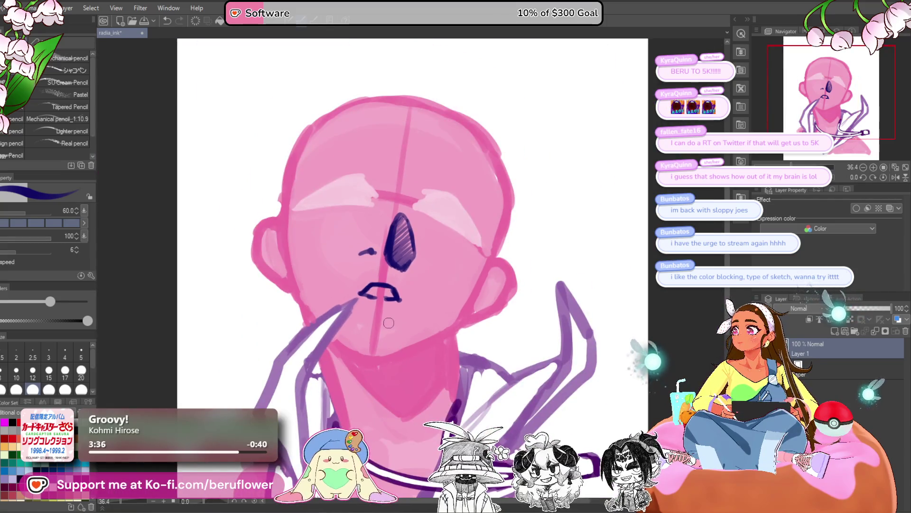
scroll(389, 322, "up", 3)
scroll(389, 322, "down", 1)
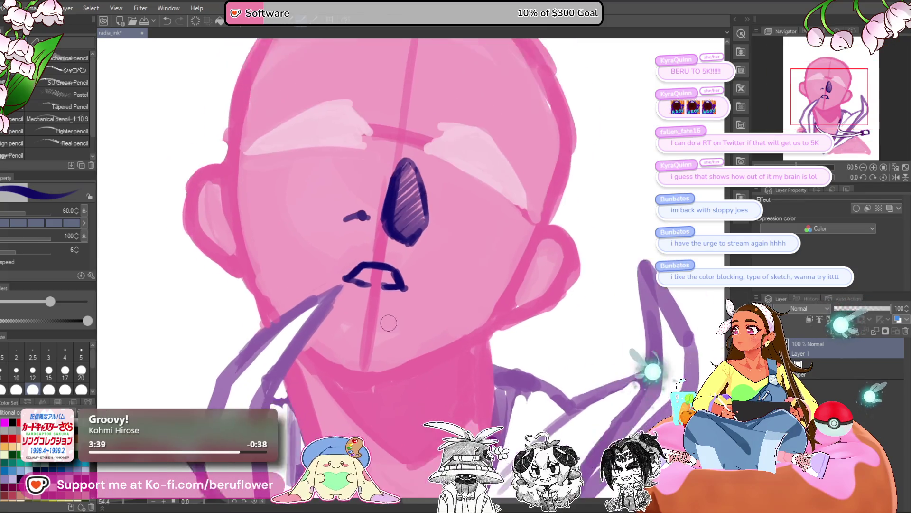
left_click_drag(525, 363, 515, 301)
scroll(480, 299, "down", 4)
scroll(480, 299, "up", 3)
scroll(480, 299, "up", 3)
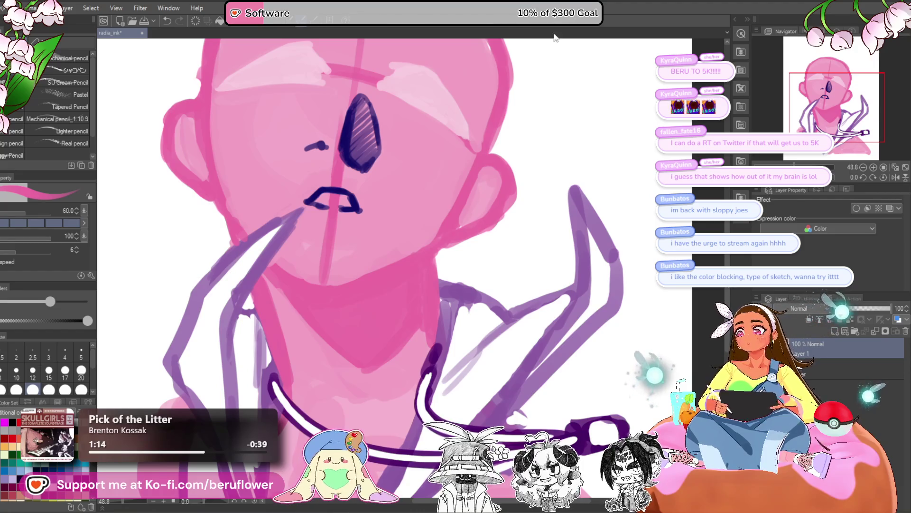
scroll(361, 216, "down", 4)
scroll(362, 216, "up", 3)
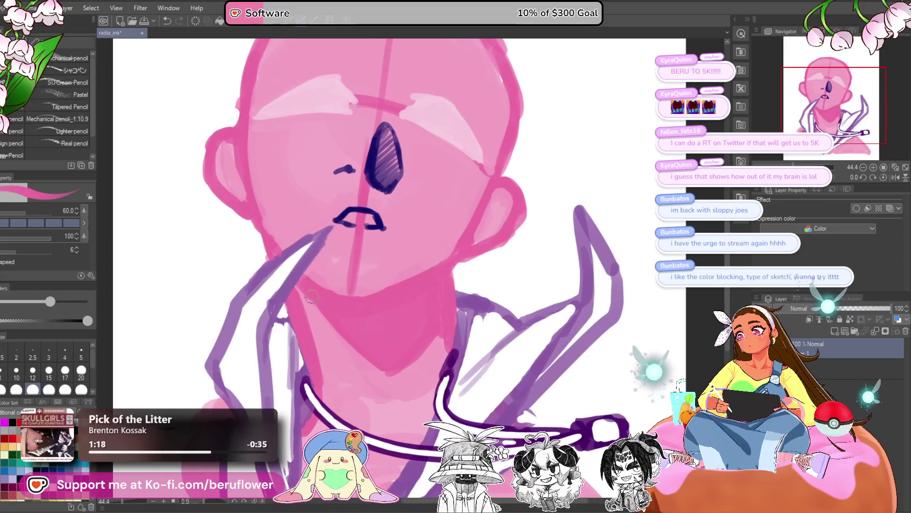
scroll(361, 340, "down", 4)
scroll(360, 340, "up", 3)
scroll(358, 335, "down", 1)
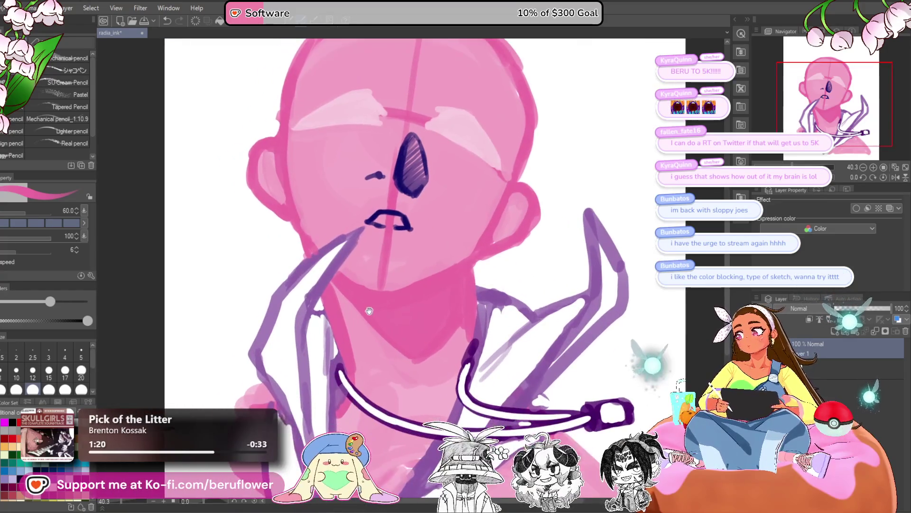
left_click_drag(358, 335, 362, 335)
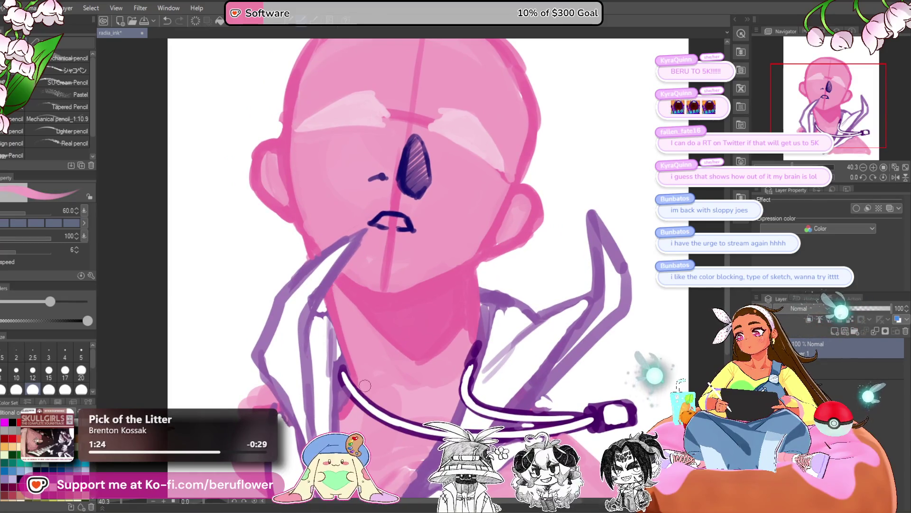
scroll(358, 351, "down", 1)
left_click_drag(485, 351, 471, 366)
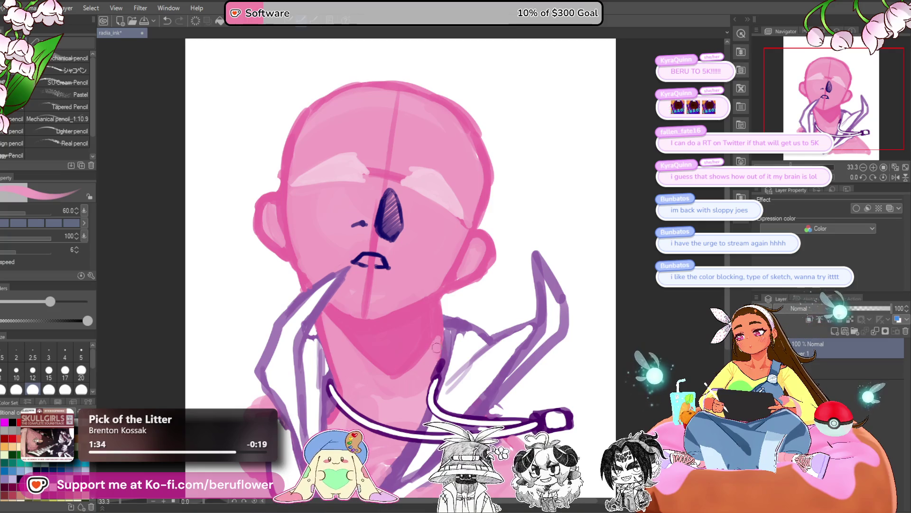
left_click_drag(431, 312, 442, 313)
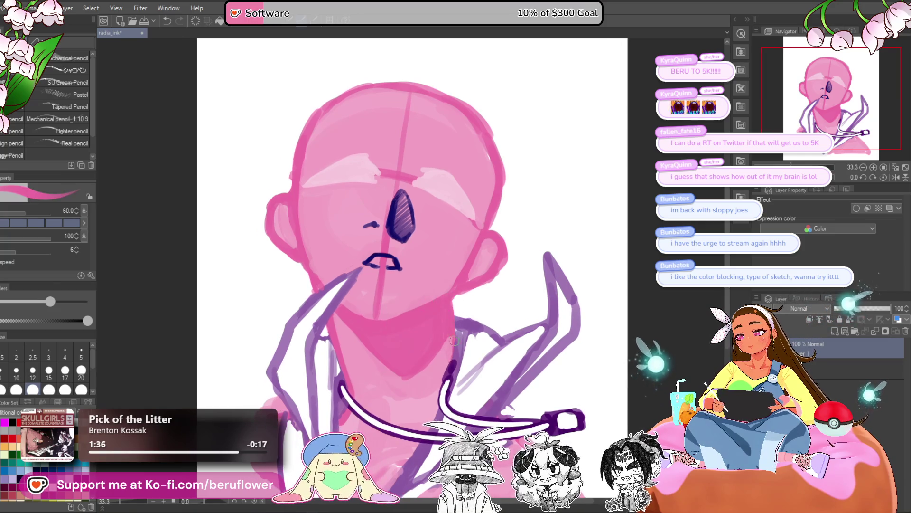
scroll(447, 307, "down", 5)
scroll(447, 307, "up", 5)
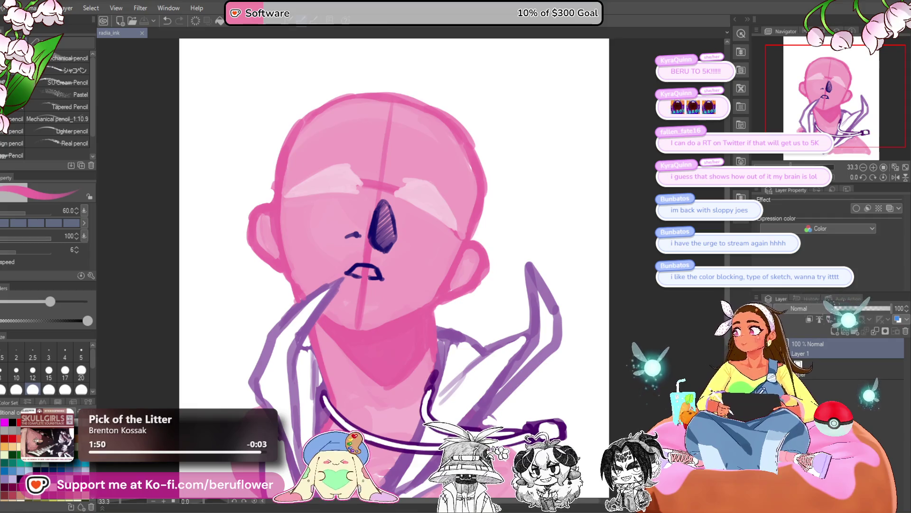
key("ctrl+minus")
scroll(458, 134, "up", 2)
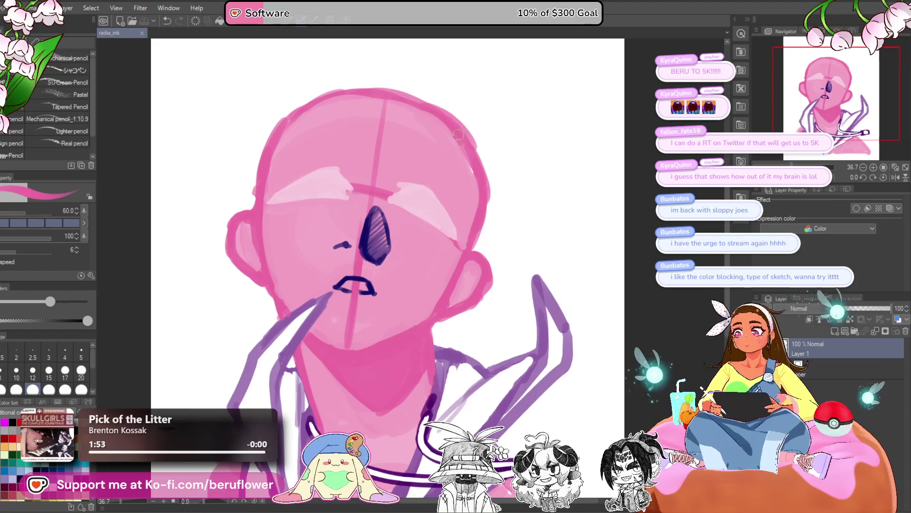
left_click_drag(406, 355, 439, 303)
scroll(439, 304, "up", 3)
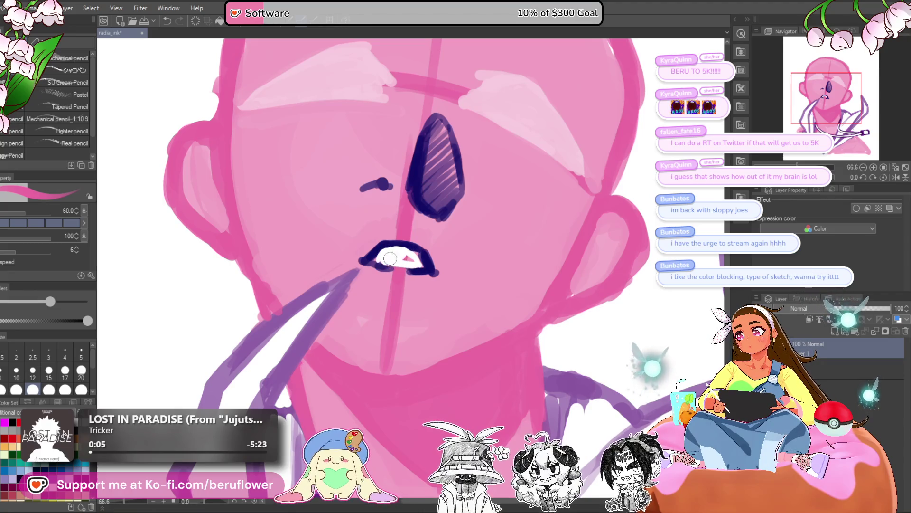
- Pick dark purple and draw a short stroke below the open mouth
scroll(414, 263, "down", 5)
scroll(413, 265, "up", 4)
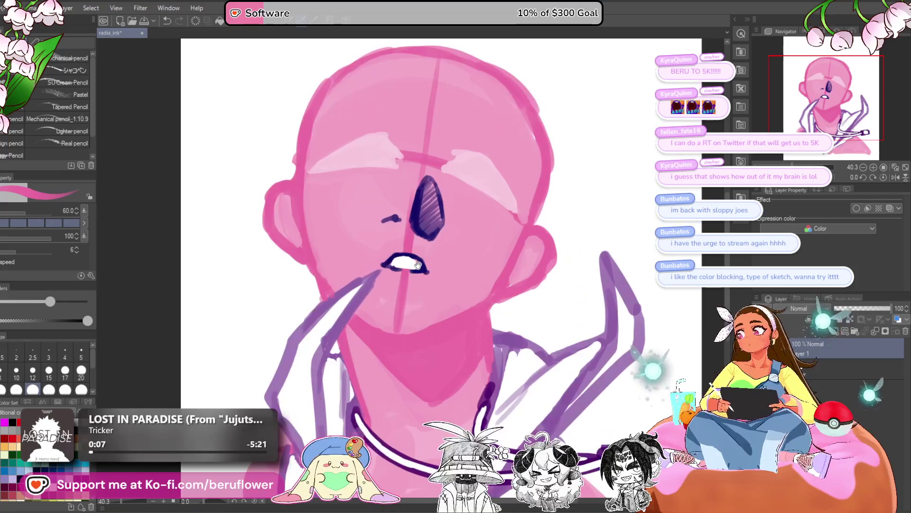
left_click(410, 275, "alt")
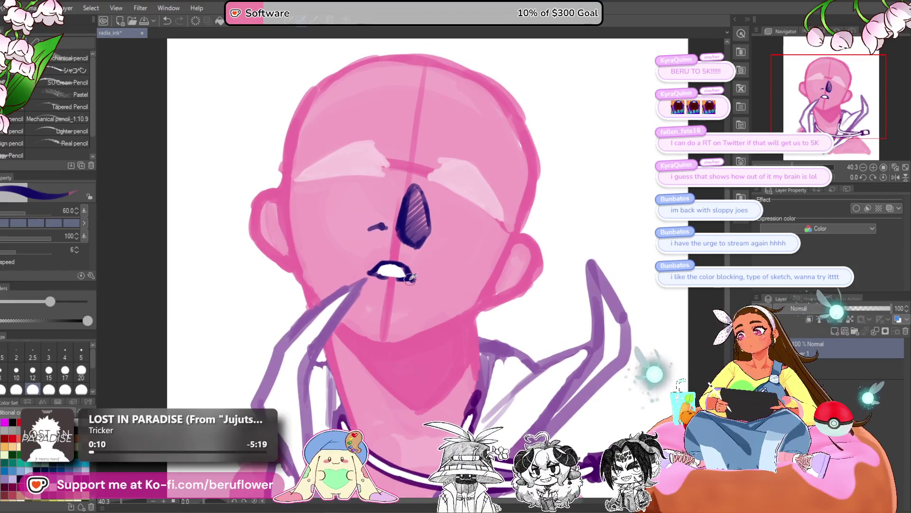
scroll(406, 270, "up", 4)
scroll(406, 272, "up", 1)
left_click_drag(343, 331, 382, 334)
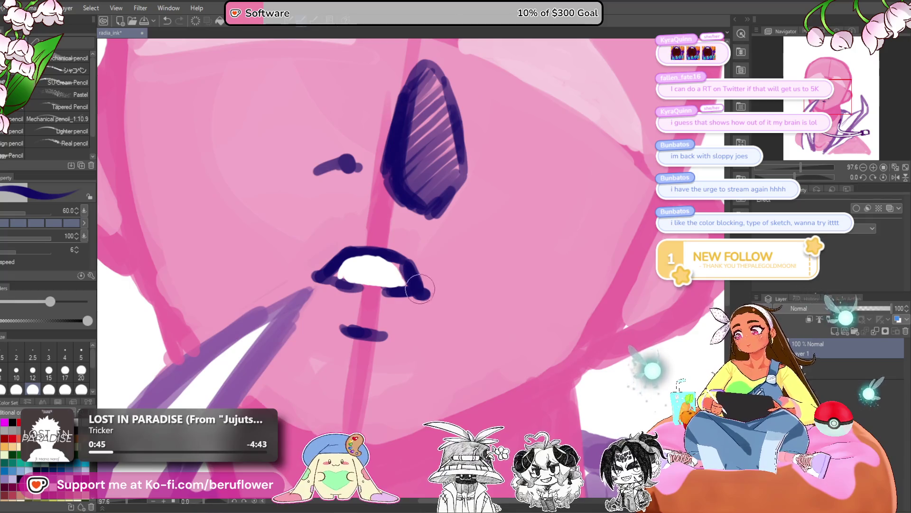
- Fill in the lower lip in dark purple
scroll(426, 300, "down", 4)
scroll(393, 317, "up", 2)
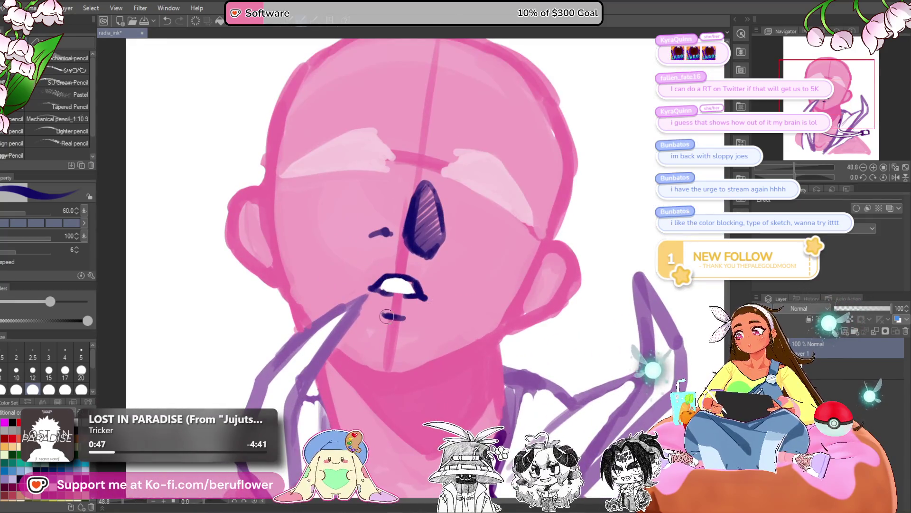
mouse_move(393, 326)
left_mouse_down()
mouse_move(389, 320)
mouse_move(399, 323)
left_mouse_up()
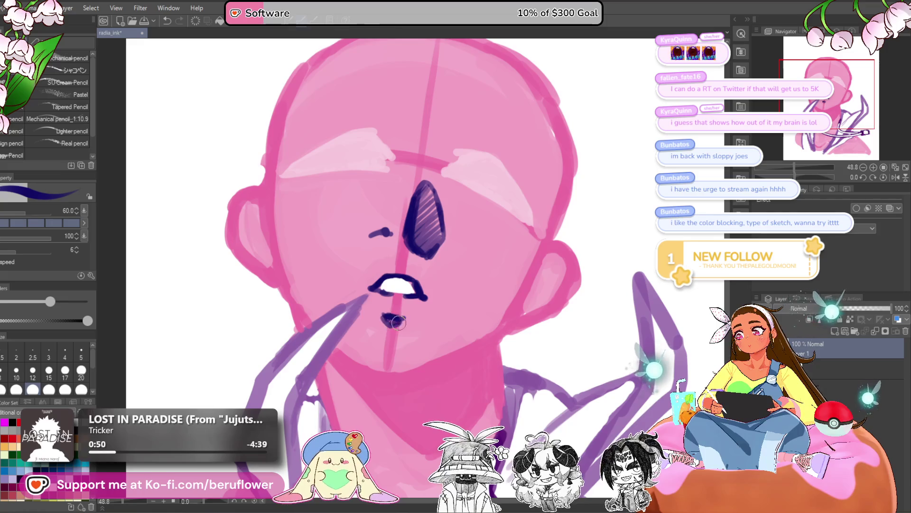
scroll(401, 321, "down", 2)
scroll(377, 279, "up", 3)
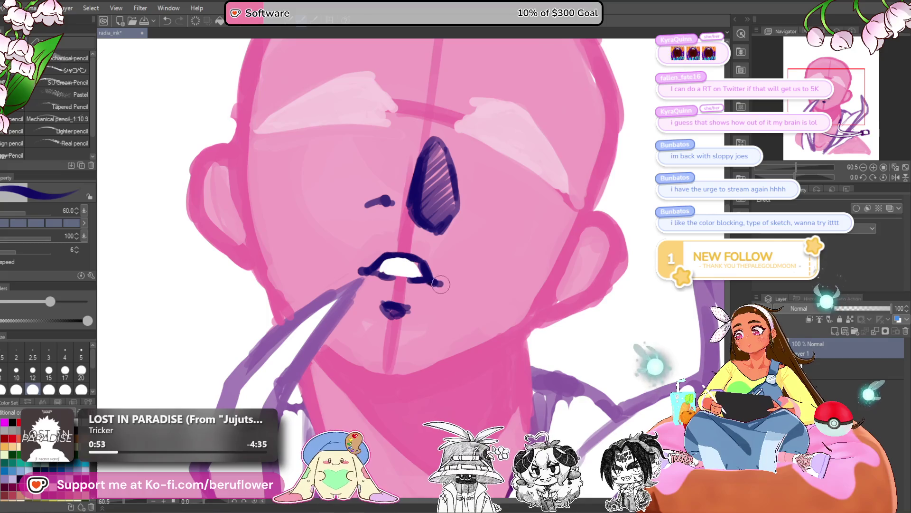
scroll(440, 284, "down", 4)
scroll(427, 290, "up", 2)
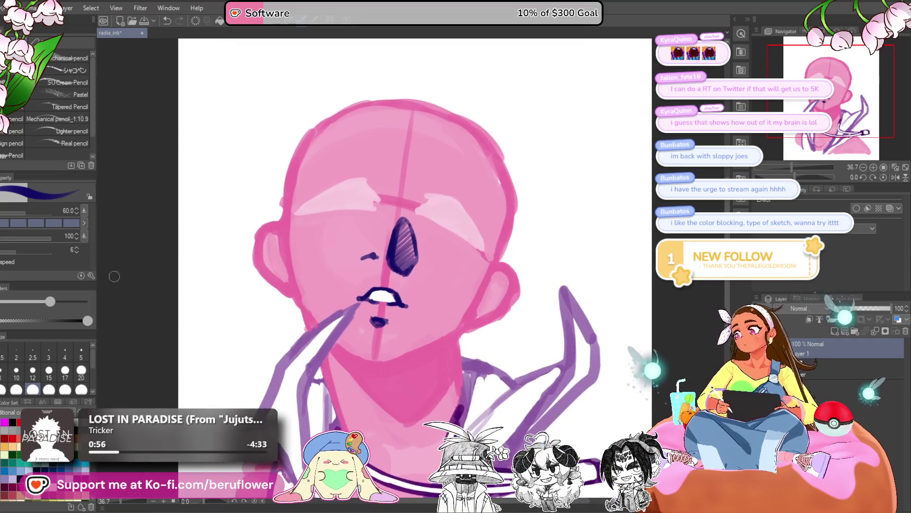
key("m")
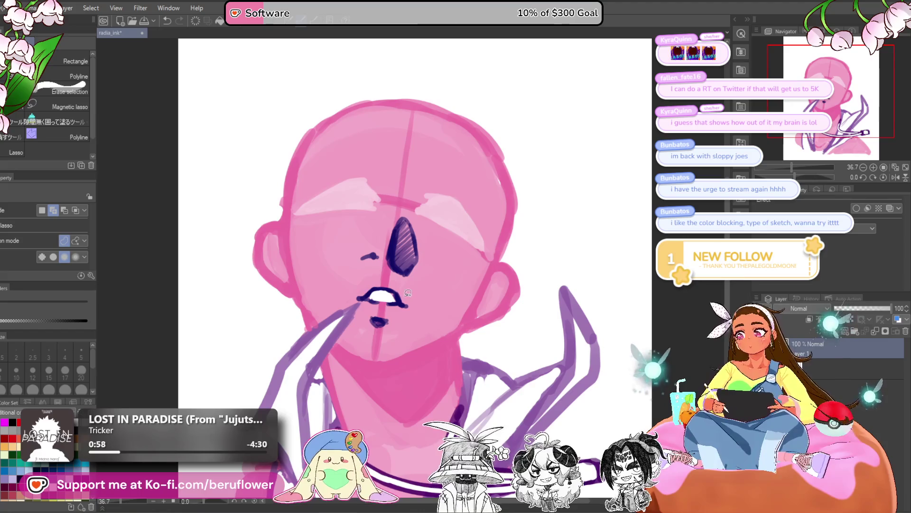
- Lasso the mouth and move it up slightly with free transform
left_click_drag(380, 273, 380, 276)
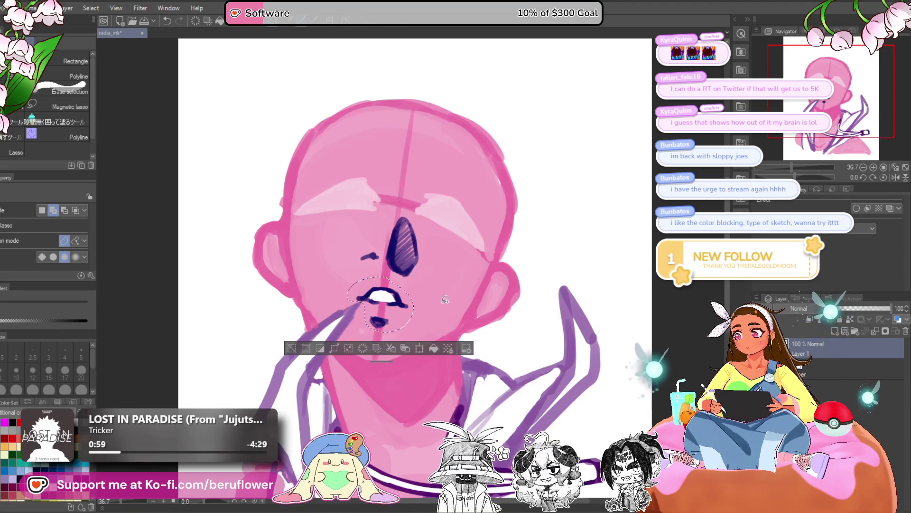
key("ctrl+t")
left_click_drag(407, 322, 409, 316)
key("Return")
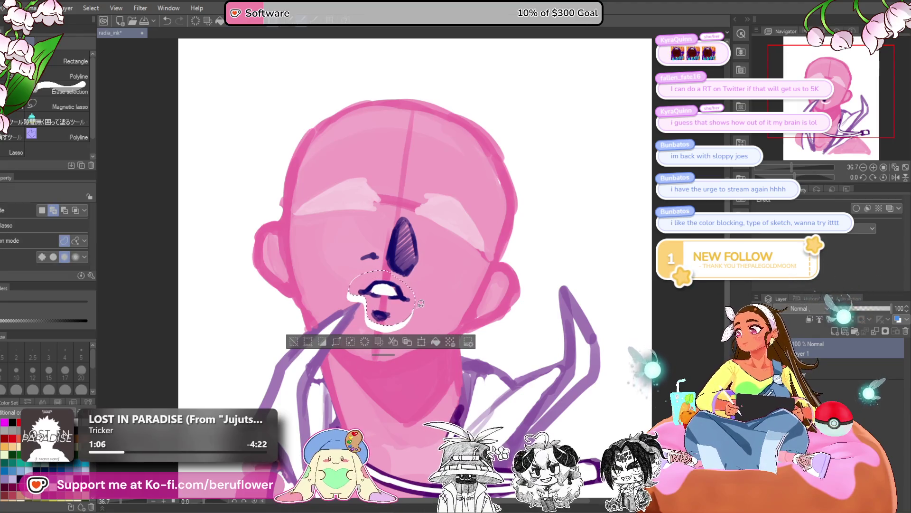
key("ctrl+d")
- Lasso the nose and shift it to a new position with free transform
left_click_drag(402, 274, 391, 215)
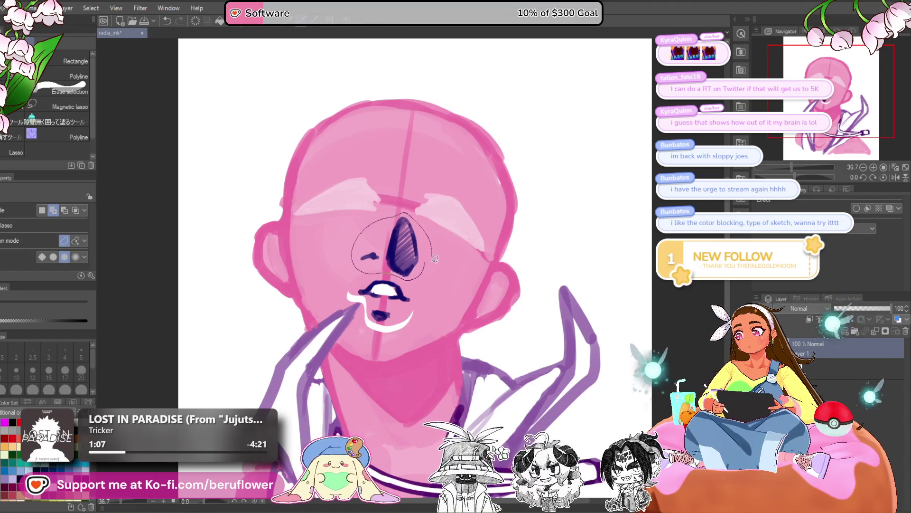
left_click_drag(433, 258, 427, 273)
key("ctrl+t")
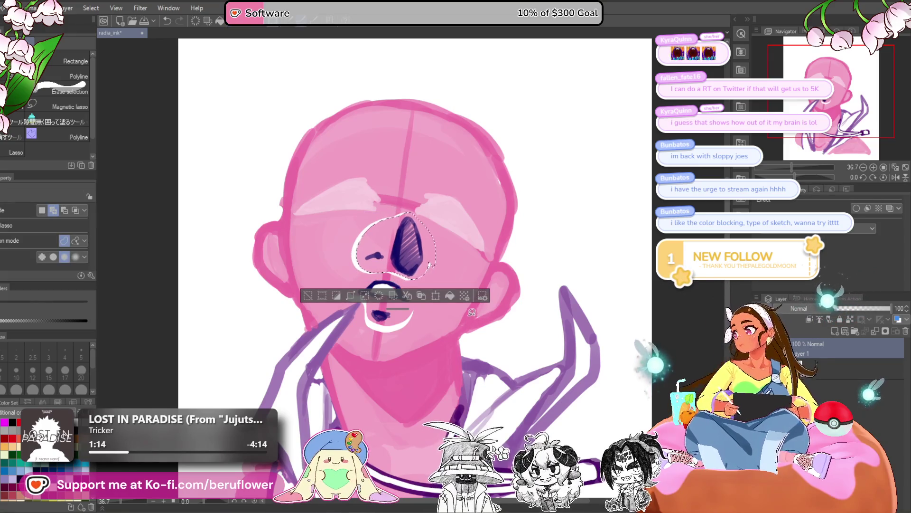
key("Return")
- With the pencil, eyedrop the face pink and paint over the white gap beside the nose
key("p")
key("x")
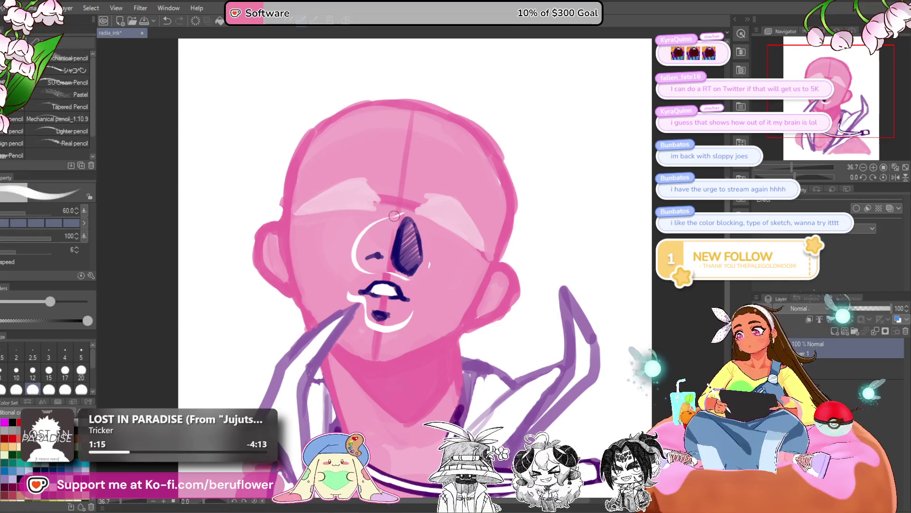
left_click(355, 241, "alt")
mouse_move(396, 218)
left_mouse_down()
mouse_move(358, 232)
mouse_move(381, 217)
left_mouse_up()
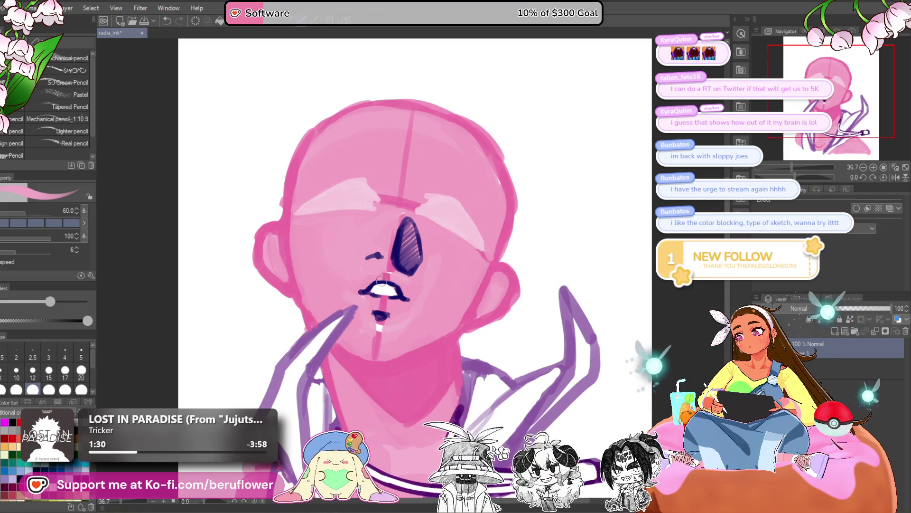
- Draw a pink line along the right brow, extending it down toward the cheek
left_click_drag(370, 344, 354, 330)
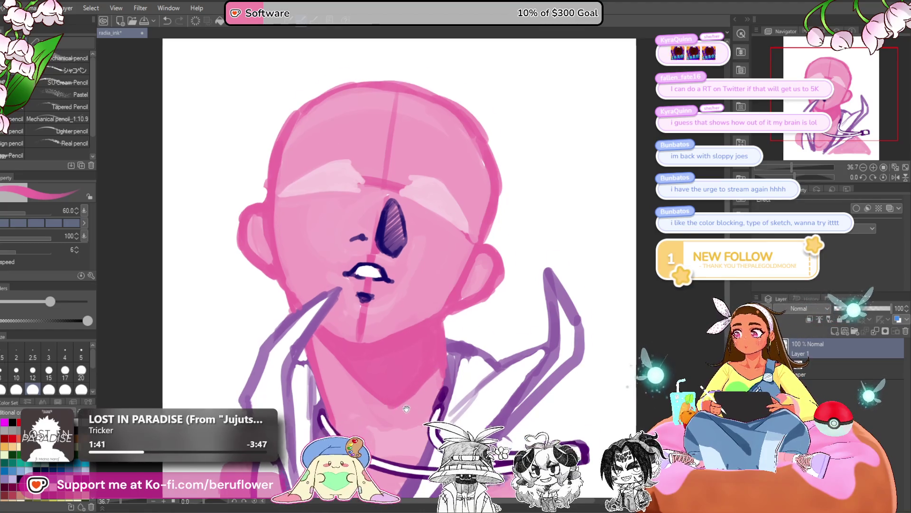
left_click_drag(436, 365, 451, 361)
mouse_move(418, 190)
left_mouse_down()
mouse_move(447, 178)
mouse_move(483, 222)
left_mouse_up()
mouse_move(457, 185)
left_mouse_down()
mouse_move(480, 226)
mouse_move(451, 265)
left_mouse_up()
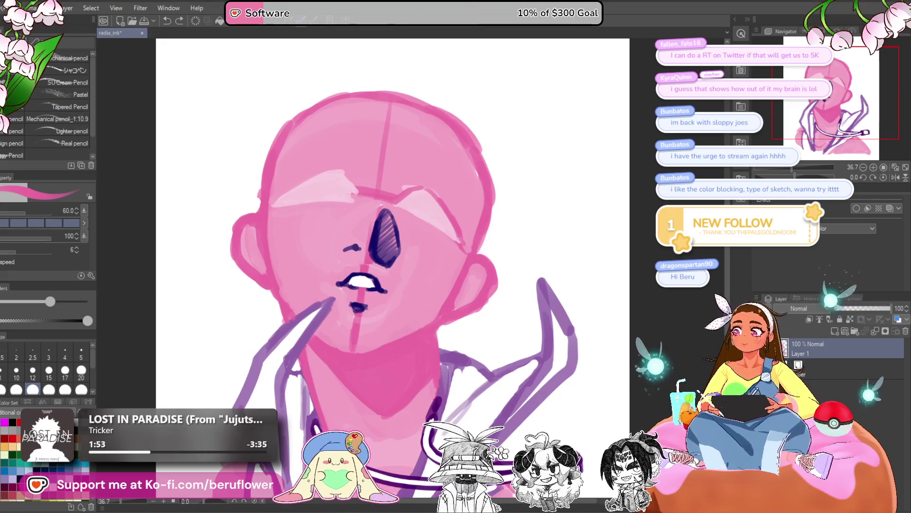
scroll(455, 145, "up", 2)
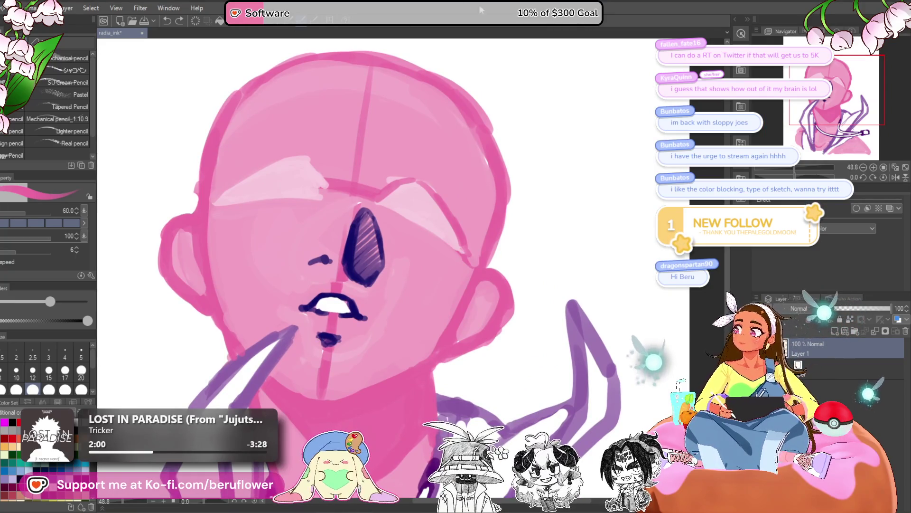
- Save the sketch and add a pink stroke along the right brow and cheek
scroll(368, 165, "down", 1)
key("ctrl+s")
scroll(323, 176, "up", 1)
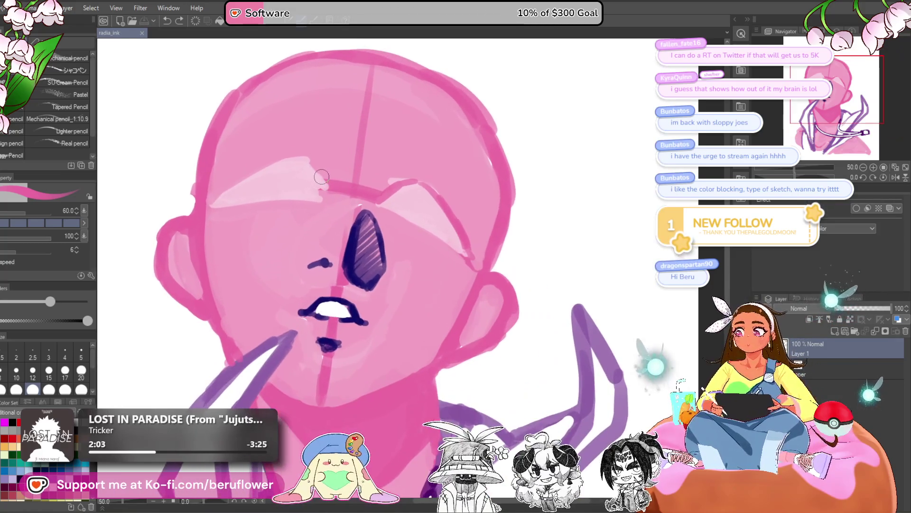
mouse_move(410, 182)
left_mouse_down()
mouse_move(460, 251)
mouse_move(465, 280)
left_mouse_up()
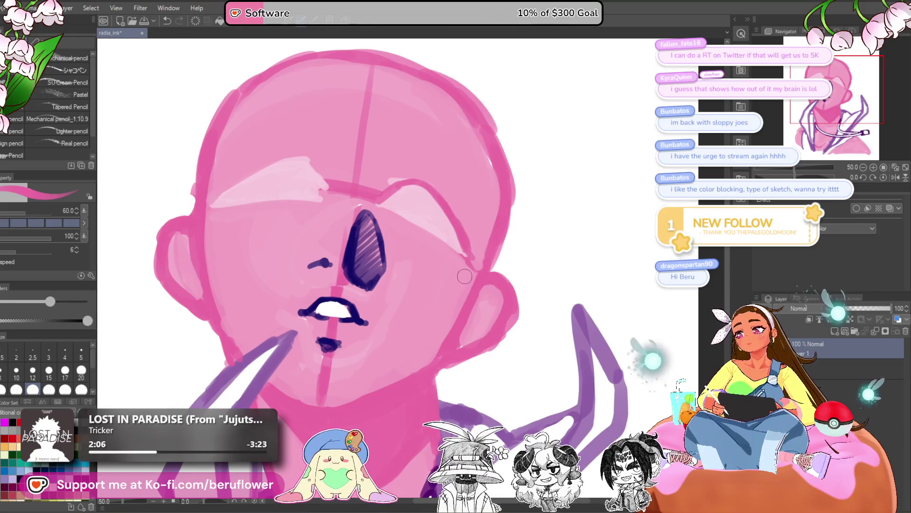
- Trim and retrace the pink shoulder triangle's edges with white and pink strokes
scroll(501, 342, "down", 4)
left_click_drag(500, 342, 441, 277)
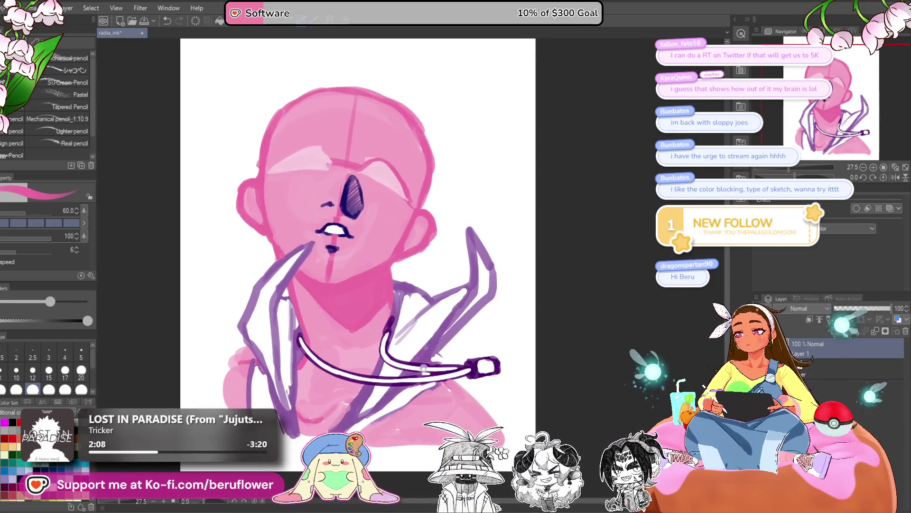
left_click_drag(401, 446, 373, 436)
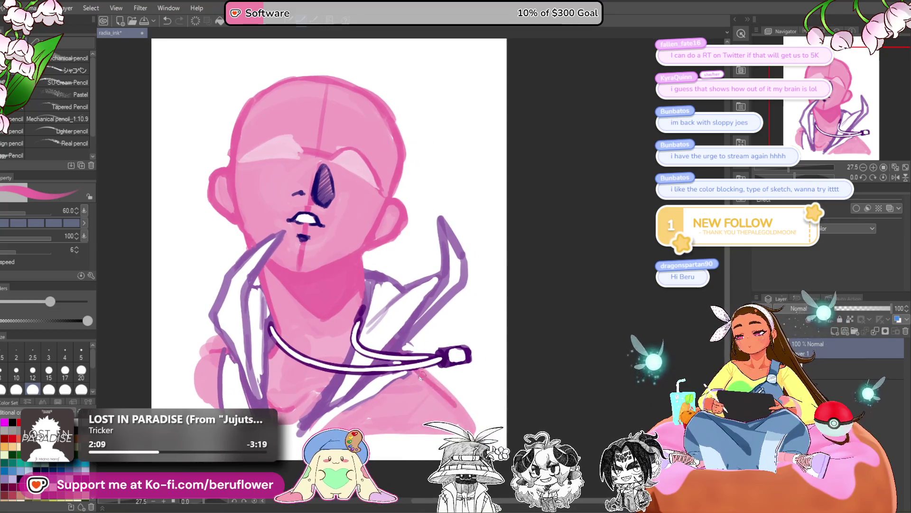
left_click_drag(453, 428, 489, 420)
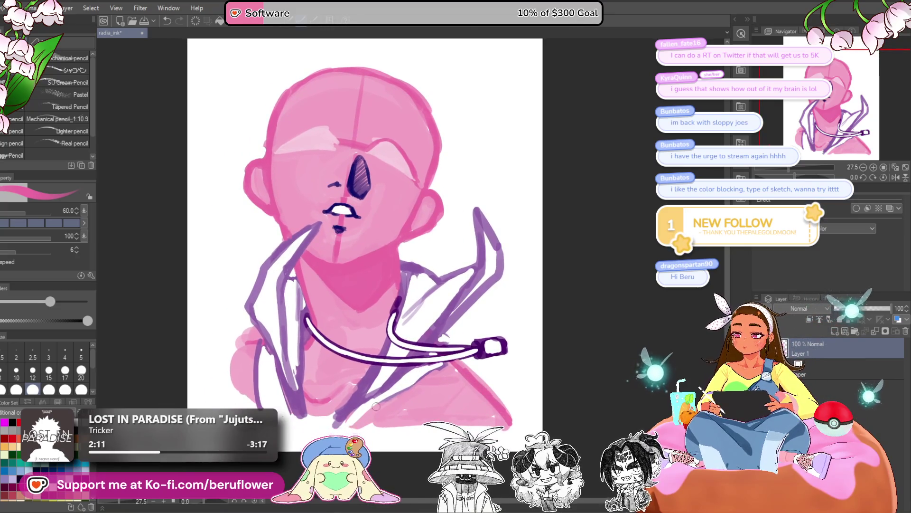
mouse_move(442, 370)
left_mouse_down()
mouse_move(438, 363)
mouse_move(394, 406)
mouse_move(371, 413)
mouse_move(402, 382)
mouse_move(451, 357)
mouse_move(379, 416)
left_mouse_up()
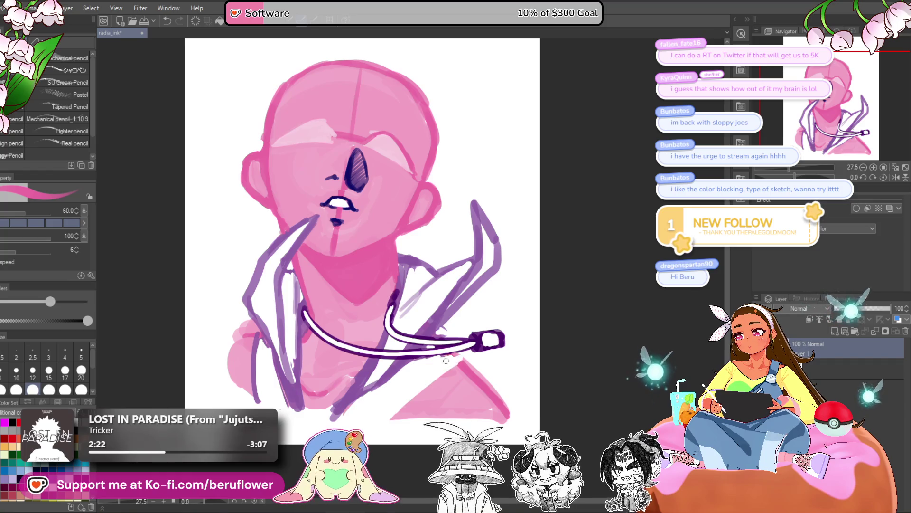
mouse_move(390, 417)
left_mouse_down()
mouse_move(425, 383)
mouse_move(404, 414)
left_mouse_up()
mouse_move(458, 363)
left_mouse_down()
mouse_move(415, 404)
mouse_move(463, 364)
left_mouse_up()
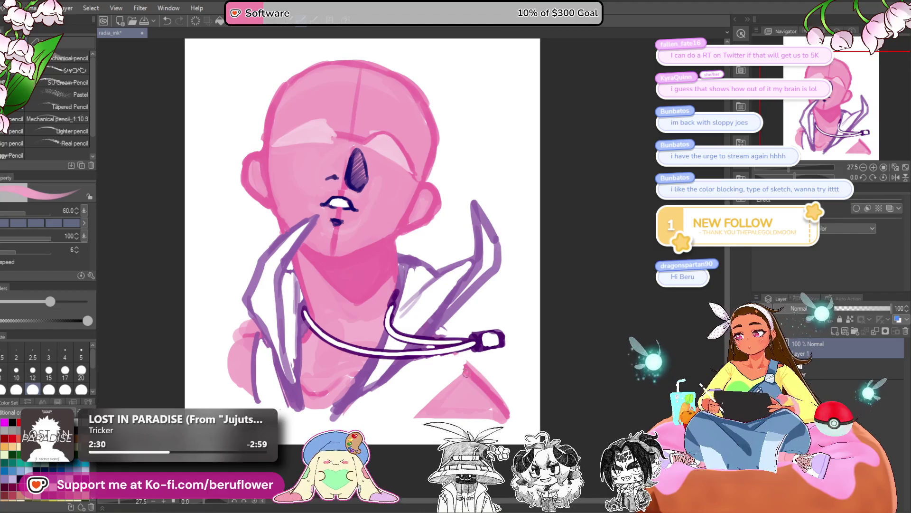
mouse_move(416, 419)
left_mouse_down()
mouse_move(469, 370)
mouse_move(410, 419)
left_mouse_up()
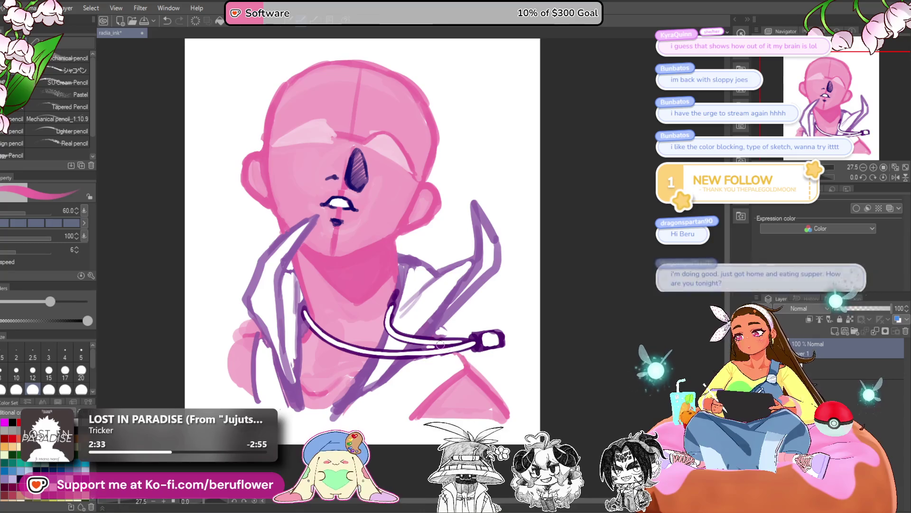
- Eyedrop the jacket purple and add a short purple stroke near the shoulder
left_click(435, 324, "alt")
mouse_move(452, 390)
left_mouse_down()
mouse_move(431, 383)
mouse_move(449, 389)
mouse_move(411, 420)
left_mouse_up()
key("ctrl+z")
left_click_drag(456, 353, 470, 367)
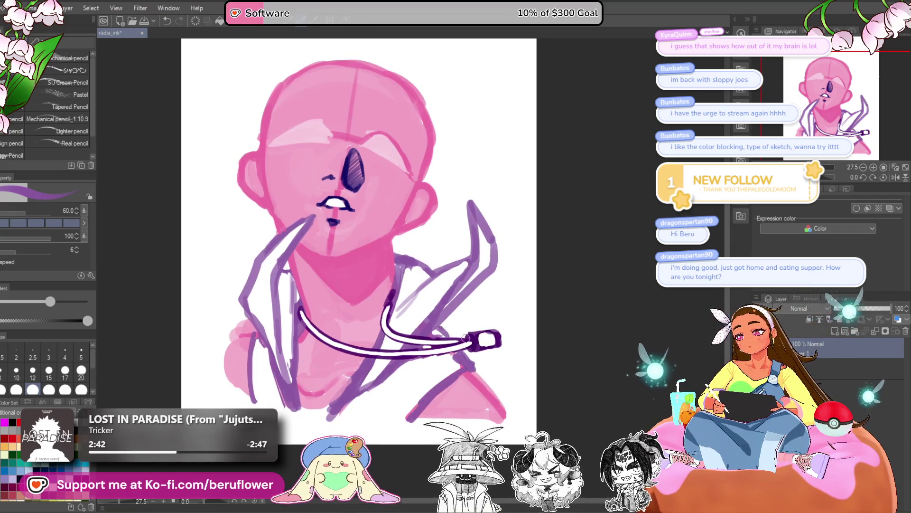
- Add a new raster layer, Layer 2, above the sketch
scroll(441, 326, "down", 1)
scroll(441, 326, "up", 2)
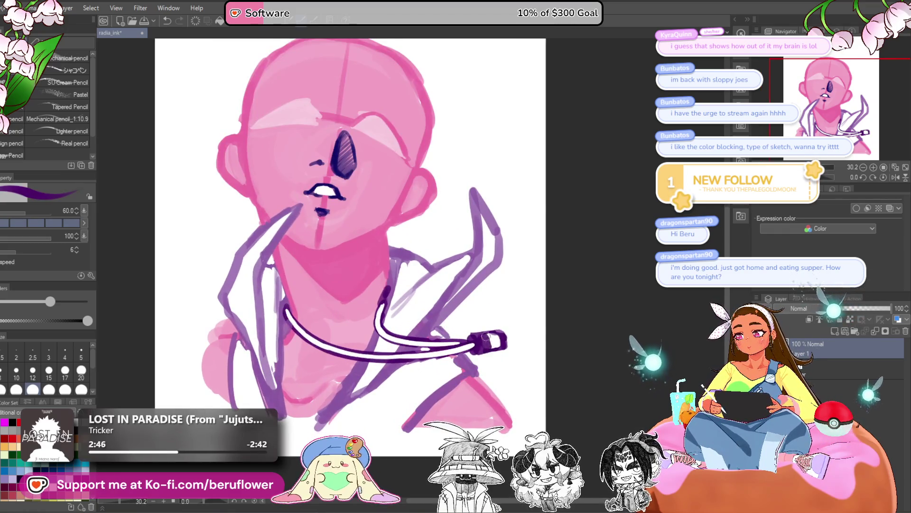
scroll(485, 335, "down", 3)
scroll(582, 401, "up", 2)
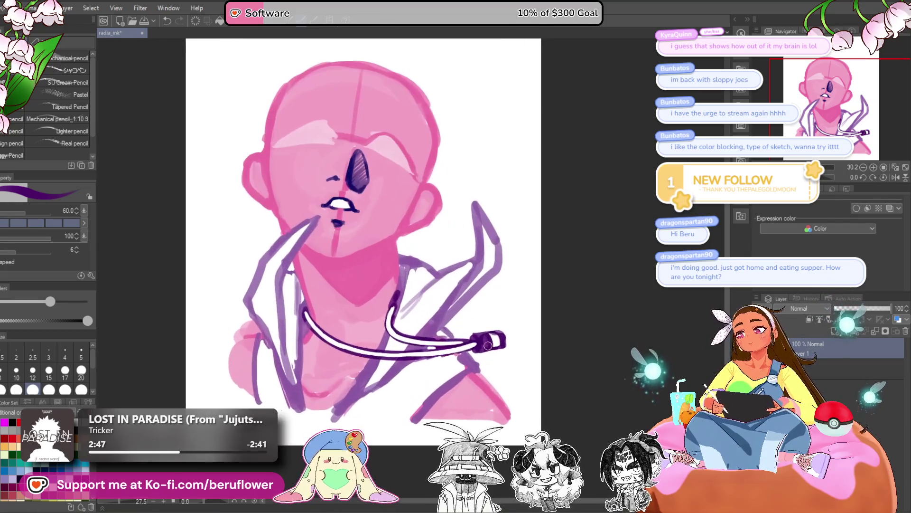
left_click_drag(583, 401, 595, 406)
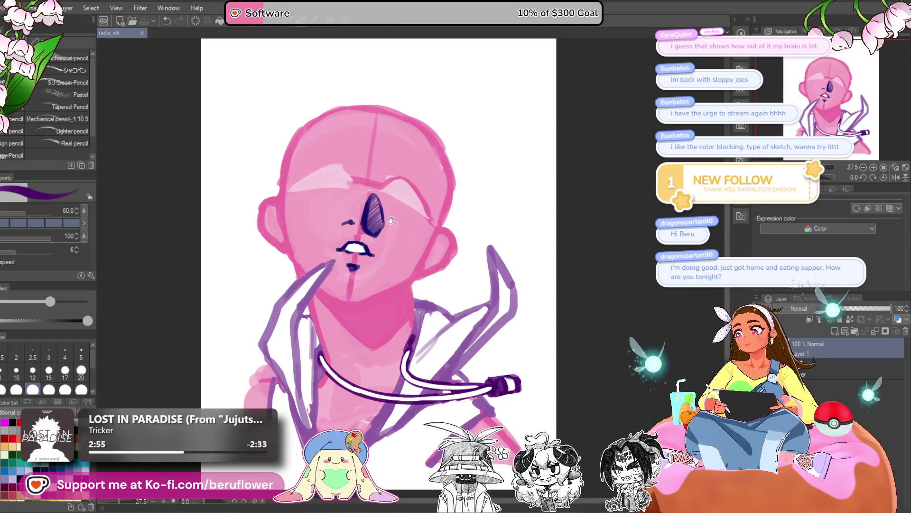
left_click_drag(690, 306, 686, 301)
left_click(833, 331)
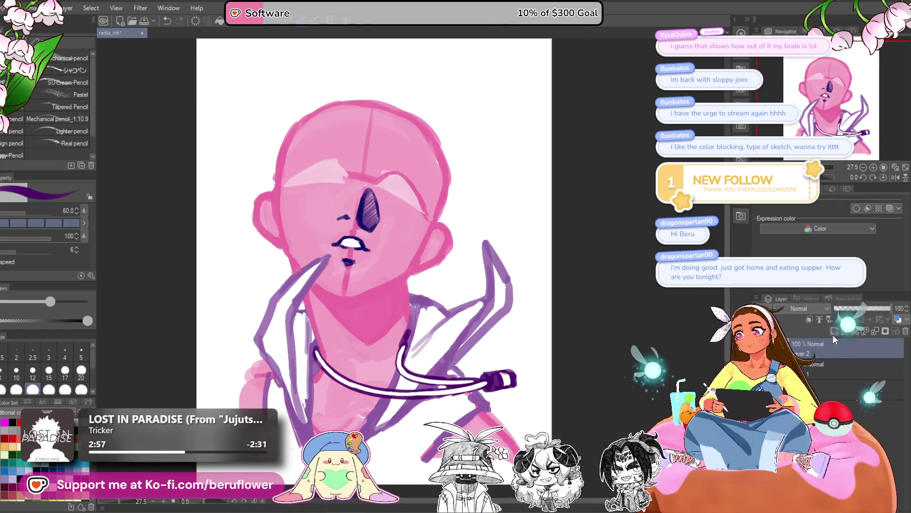
- Switch to blue and, after several undone attempts, draw the left goggle lens curve
left_click(61, 470)
mouse_move(372, 106)
left_mouse_down()
mouse_move(443, 81)
mouse_move(449, 120)
left_mouse_up()
key("ctrl+z")
left_click_drag(356, 140, 479, 185)
key("ctrl+z")
left_click_drag(274, 219, 359, 124)
key("ctrl+z")
left_click_drag(275, 220, 351, 121)
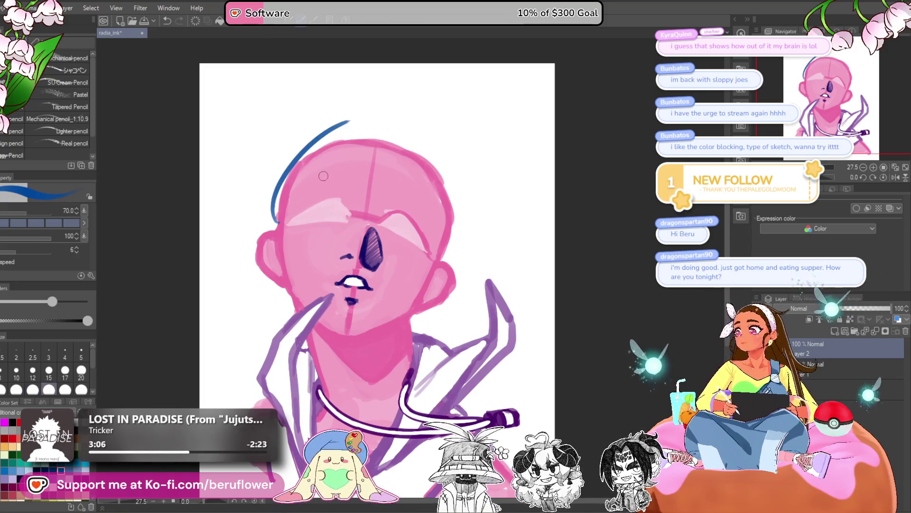
key("ctrl+z")
left_click_drag(271, 192, 283, 220)
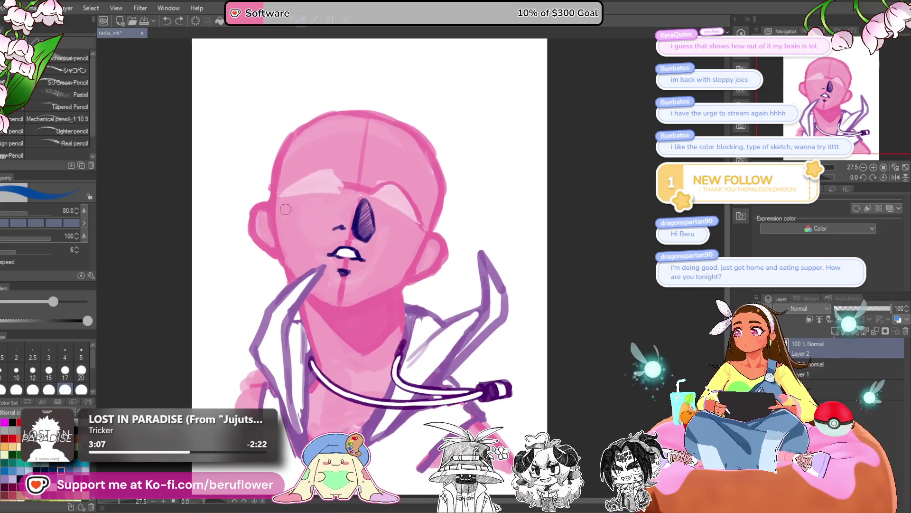
key("ctrl+z")
left_click_drag(273, 186, 303, 239)
key("ctrl+z")
mouse_move(273, 191)
left_mouse_down()
mouse_move(314, 236)
mouse_move(292, 244)
mouse_move(273, 223)
mouse_move(296, 235)
left_mouse_up()
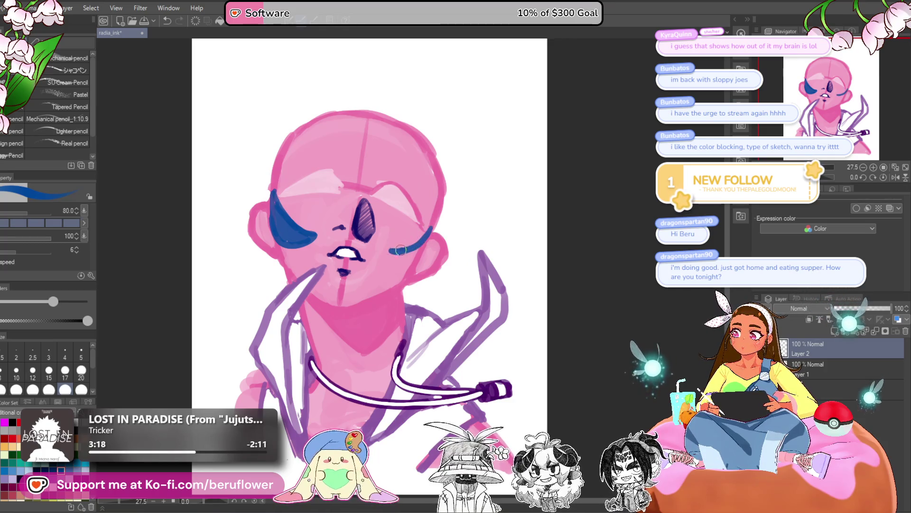
- Paint the right goggle lens over the right eye and extend the left lens upward
mouse_move(390, 262)
left_mouse_down()
mouse_move(389, 249)
mouse_move(420, 256)
mouse_move(408, 261)
mouse_move(385, 248)
left_mouse_up()
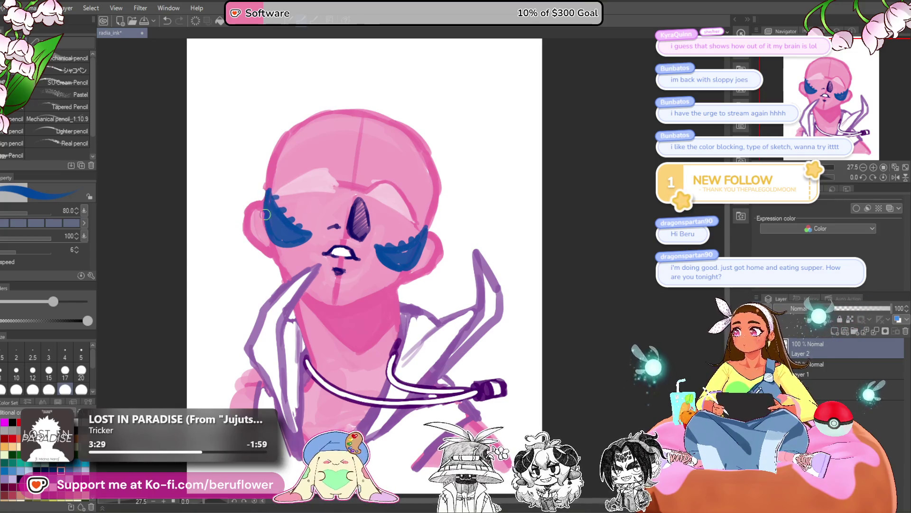
left_click_drag(262, 215, 267, 185)
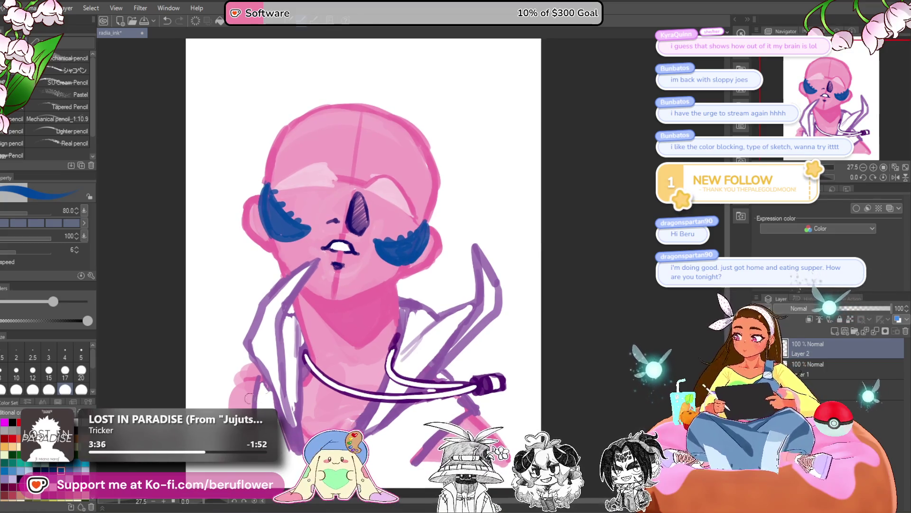
left_click_drag(359, 116, 417, 102)
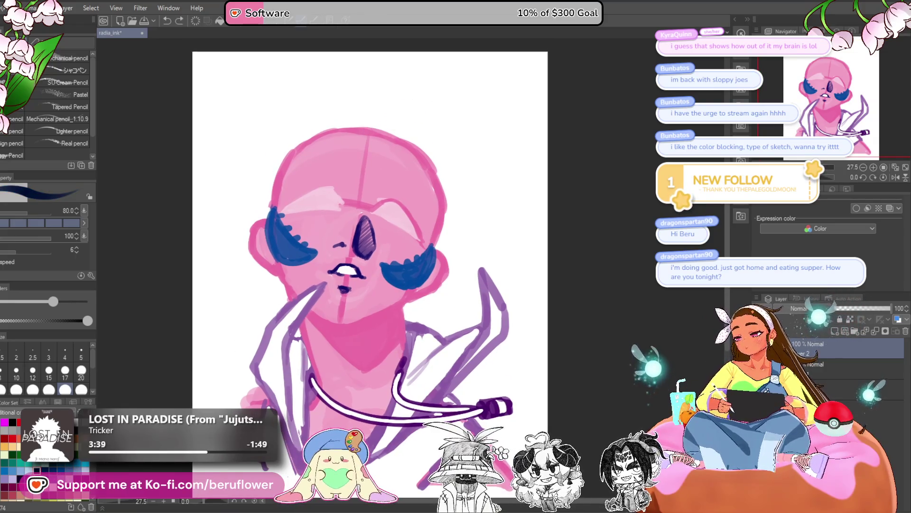
left_click_drag(354, 135, 439, 143)
key("ctrl+z")
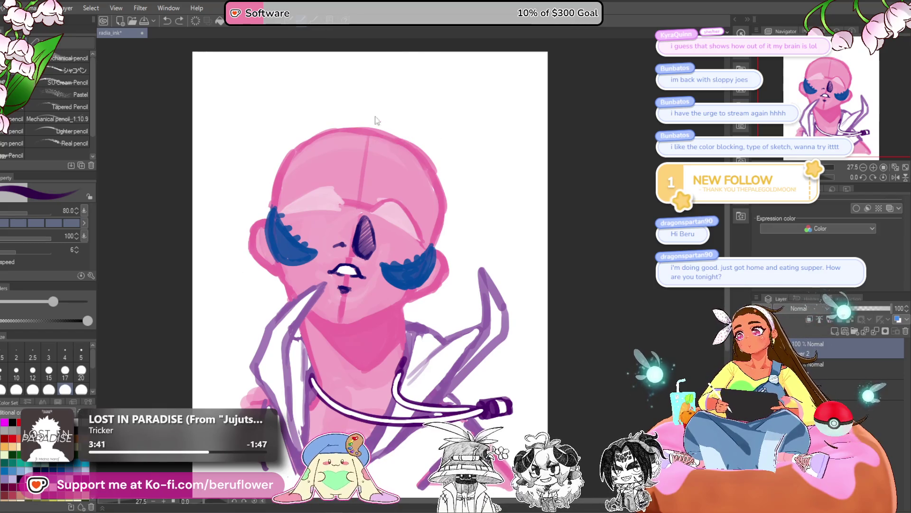
- Draw dark purple hair arcs over the head, redrawing strokes until a long curve sweeps up right
left_click_drag(378, 168, 377, 174)
left_click_drag(348, 131, 467, 152)
key("ctrl+z")
key("ctrl+z")
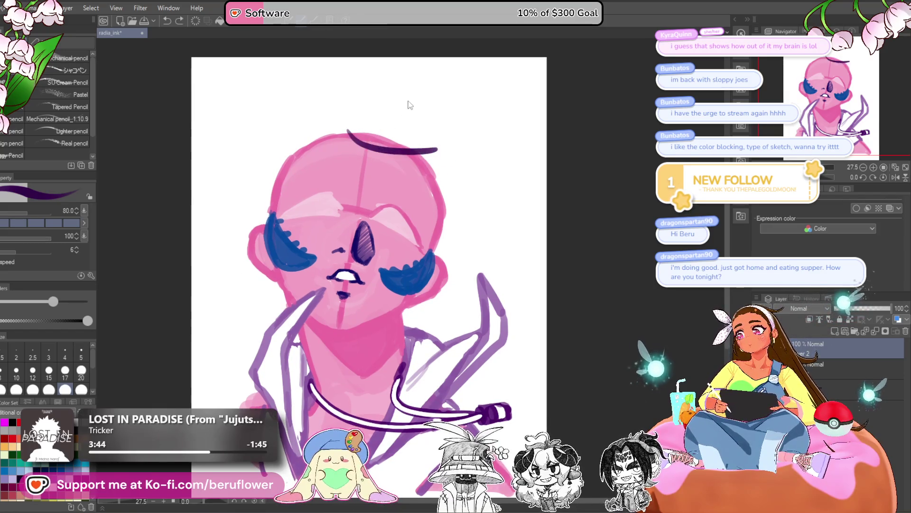
left_click_drag(348, 149, 350, 153)
left_click_drag(271, 190, 287, 301)
key("ctrl+z")
mouse_move(265, 242)
left_mouse_down()
mouse_move(393, 114)
mouse_move(435, 134)
left_mouse_up()
scroll(467, 148, "down", 2)
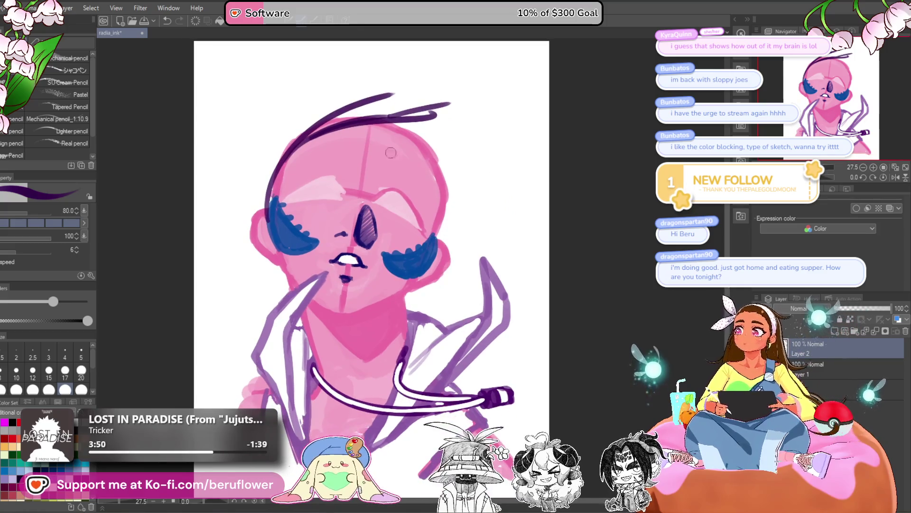
left_click_drag(302, 138, 430, 128)
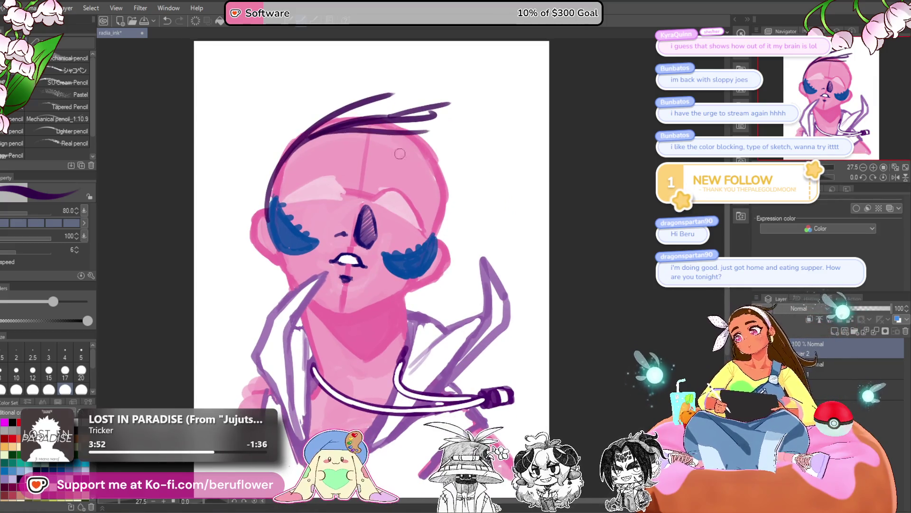
left_click_drag(358, 133, 452, 137)
key("ctrl+z")
left_click_drag(273, 149, 436, 47)
key("ctrl+z")
left_click_drag(261, 207, 467, 65)
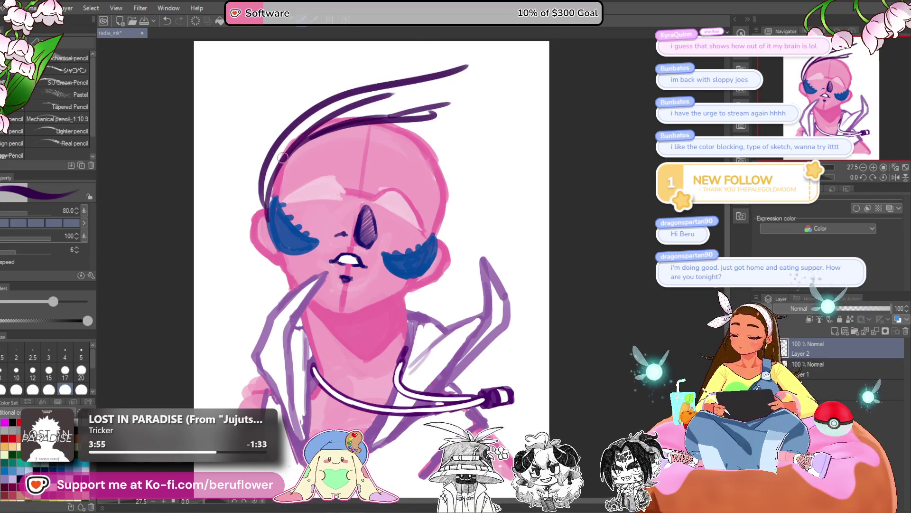
- Raise the brush size to 100 and paint thick hair strokes sweeping up and right
key("bracketright")
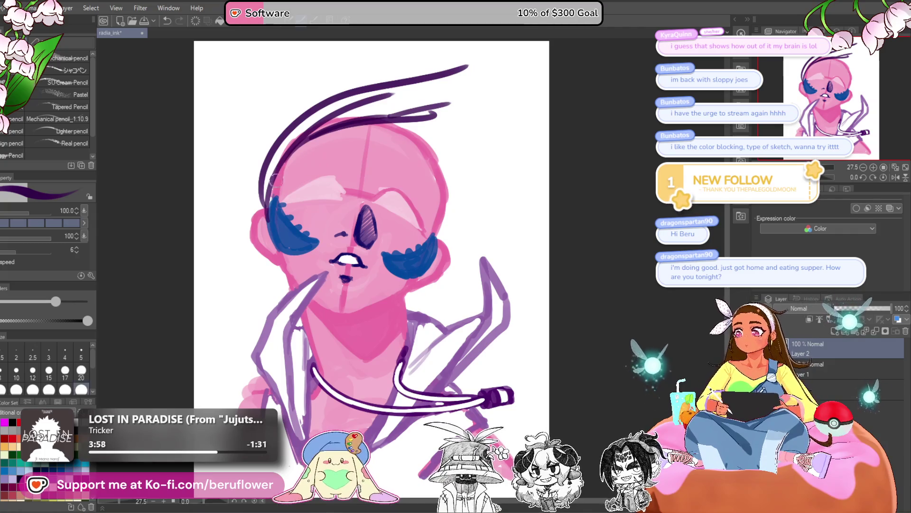
left_click_drag(275, 180, 429, 73)
left_click_drag(270, 195, 418, 78)
left_click_drag(303, 138, 496, 65)
left_click_drag(348, 114, 463, 85)
left_click_drag(318, 131, 465, 100)
left_click_drag(352, 124, 498, 90)
- Redraw a shorter dark purple strand just left of the mouth
left_click_drag(421, 305, 403, 274)
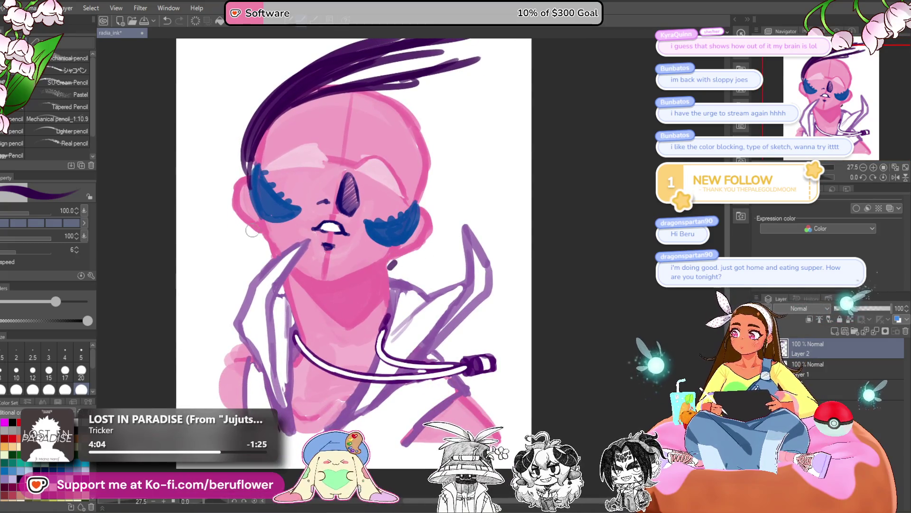
mouse_move(264, 240)
left_mouse_down()
mouse_move(306, 224)
mouse_move(275, 242)
left_mouse_up()
key("ctrl+z")
key("ctrl+z")
key("ctrl+z")
left_click_drag(291, 227, 256, 231)
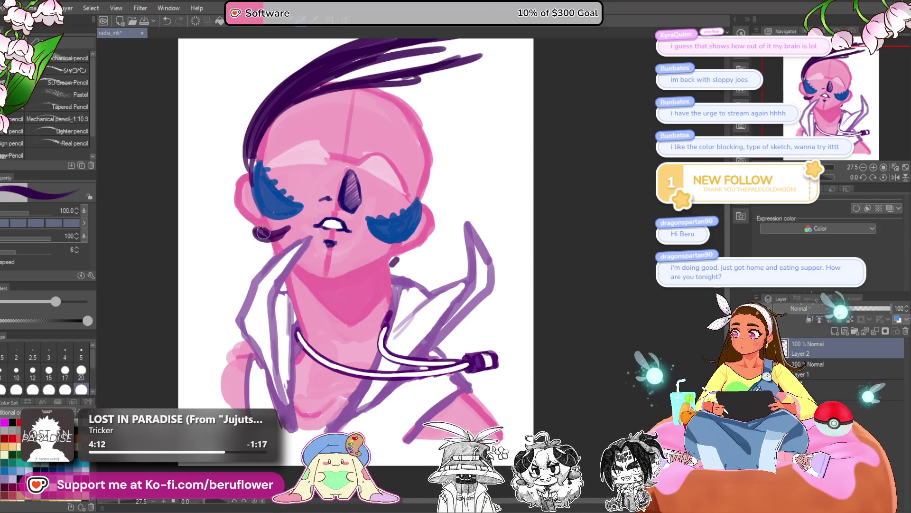
left_click_drag(319, 236, 315, 242)
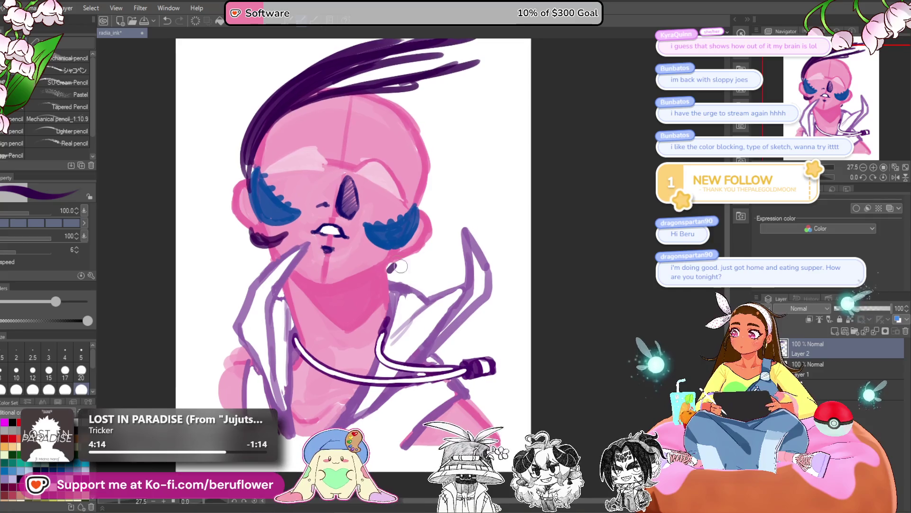
- Add long thick hair strokes fanning out to the right at the top of the head
left_click_drag(397, 269, 389, 266)
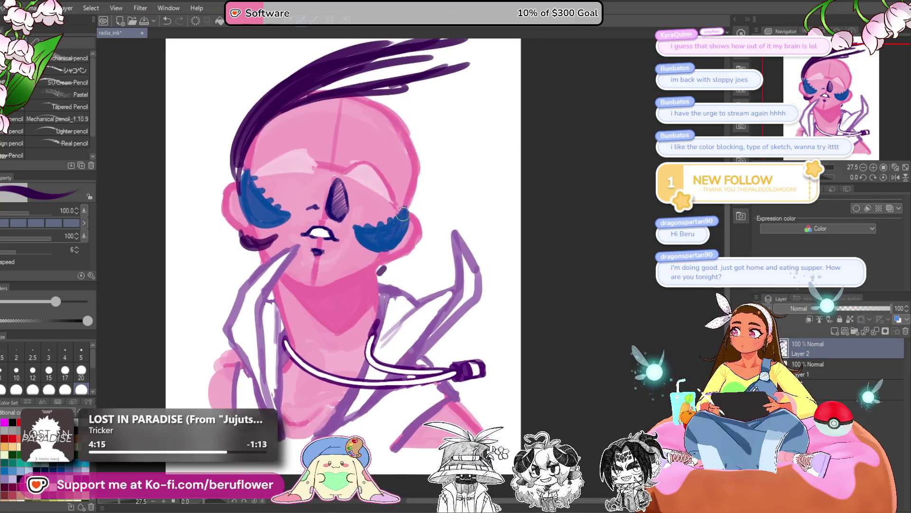
mouse_move(358, 100)
left_mouse_down()
mouse_move(363, 123)
mouse_move(489, 140)
left_mouse_up()
left_click_drag(334, 114, 500, 116)
left_click_drag(475, 145, 515, 94)
left_click_drag(353, 135, 522, 66)
left_click_drag(499, 138, 513, 85)
left_click_drag(353, 340, 367, 341)
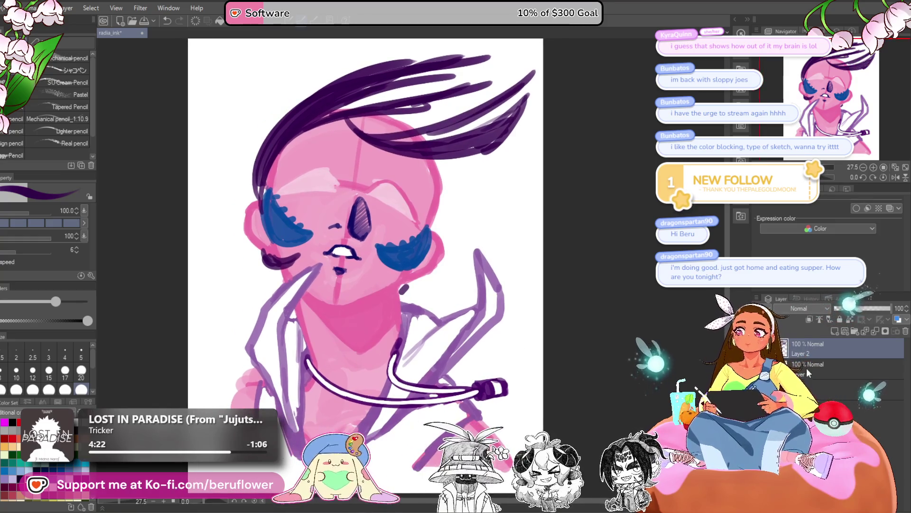
- Scale the whole bust sketch down slightly from the transform box's bottom handle and commit
key("ctrl+t")
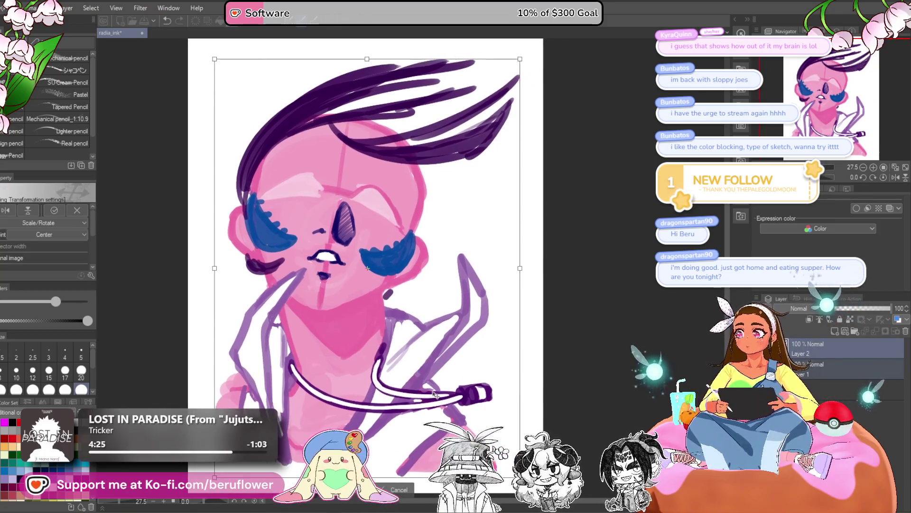
scroll(453, 391, "down", 2)
left_click_drag(375, 442, 401, 437)
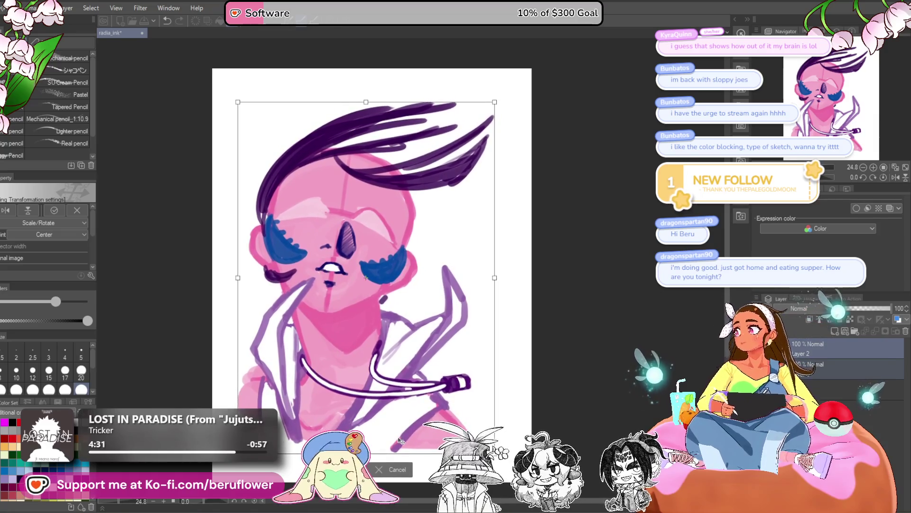
key("Return")
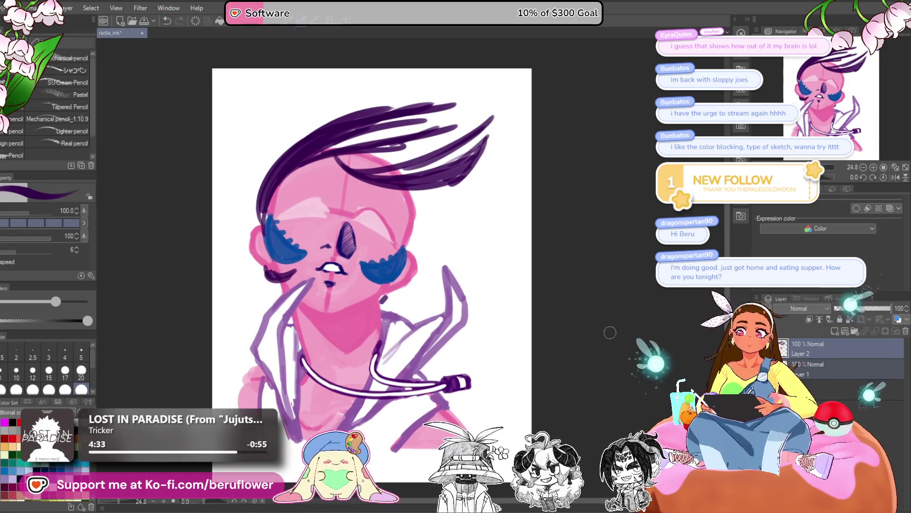
- Thicken and darken the left hair edge from the forehead down toward the chin
scroll(411, 194, "up", 1)
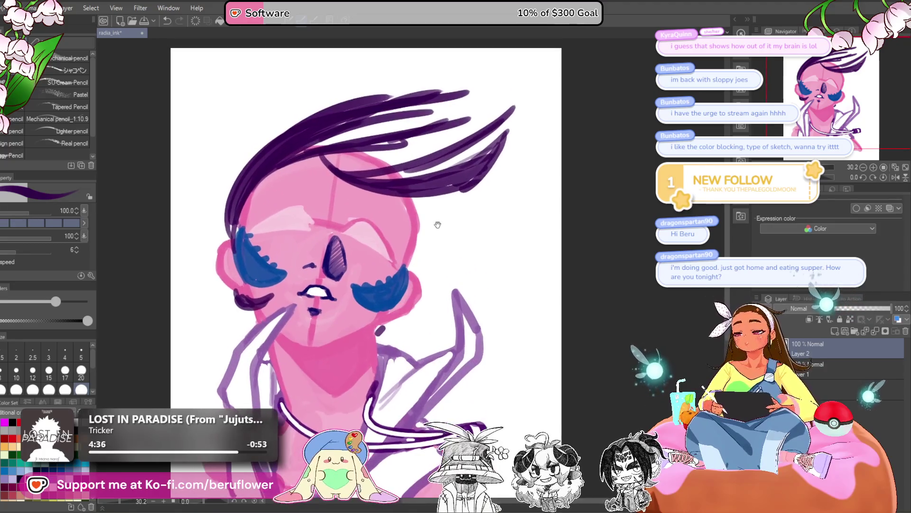
left_click_drag(417, 194, 430, 197)
key("ctrl+z")
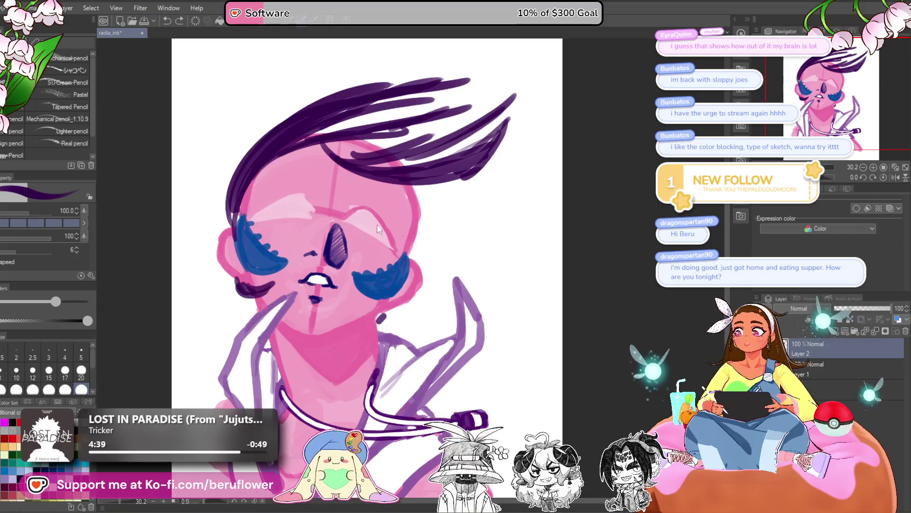
mouse_move(247, 274)
left_mouse_down()
mouse_move(240, 205)
mouse_move(287, 304)
left_mouse_up()
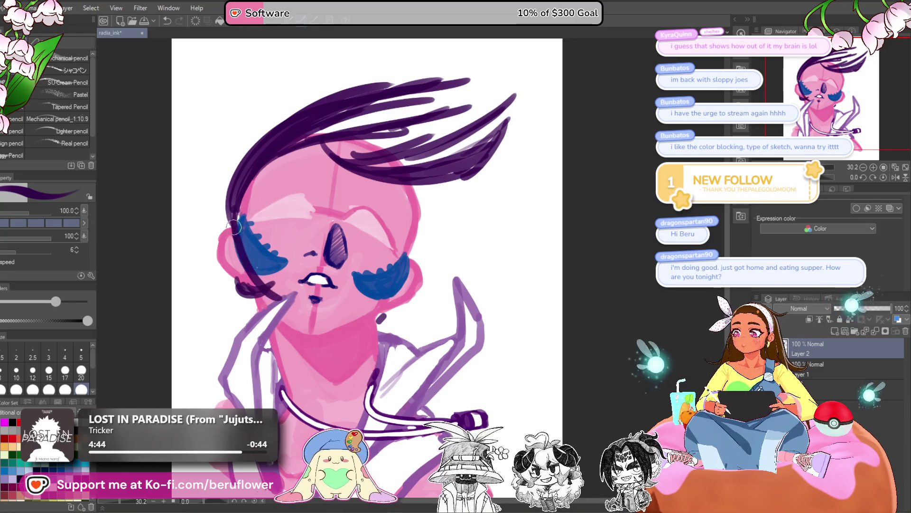
left_click_drag(223, 197, 269, 297)
left_click_drag(240, 237, 256, 271)
key("ctrl+z")
left_click_drag(227, 214, 249, 284)
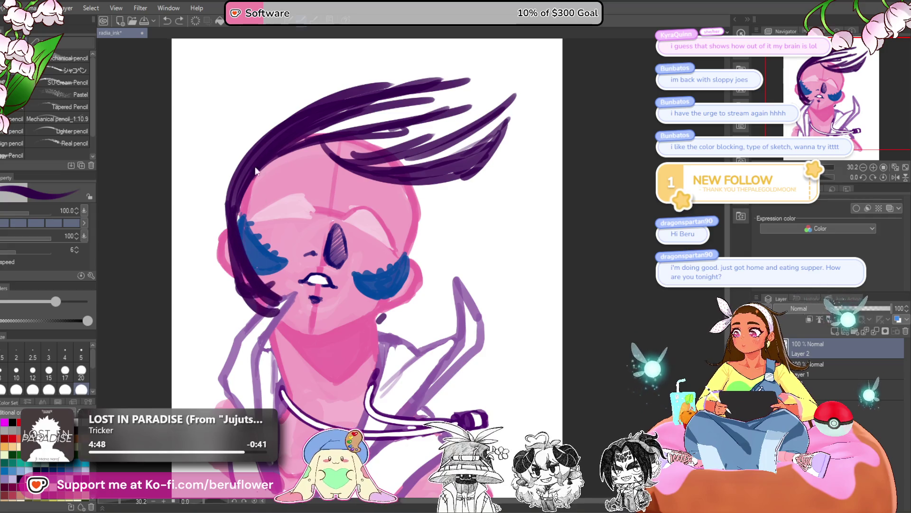
left_click_drag(257, 180, 239, 265)
left_click_drag(271, 162, 251, 188)
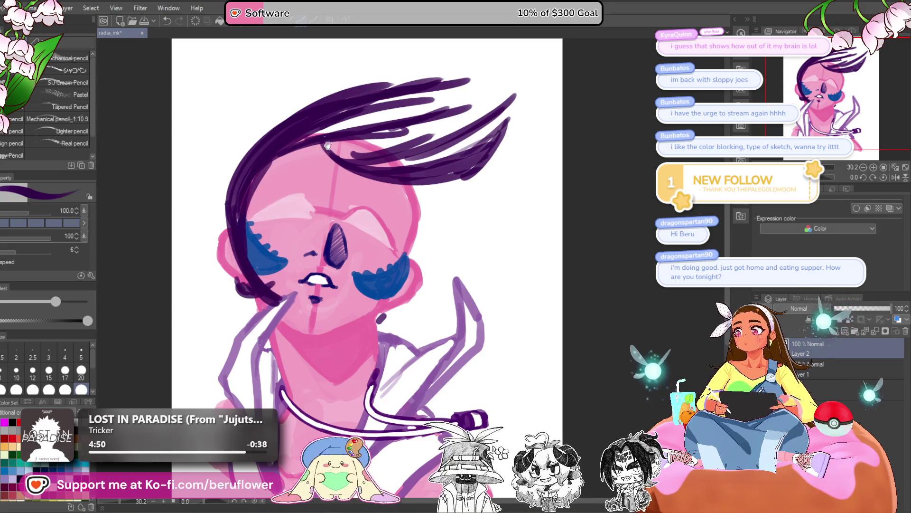
left_click_drag(327, 145, 328, 144)
left_click_drag(269, 151, 254, 257)
key("ctrl+z")
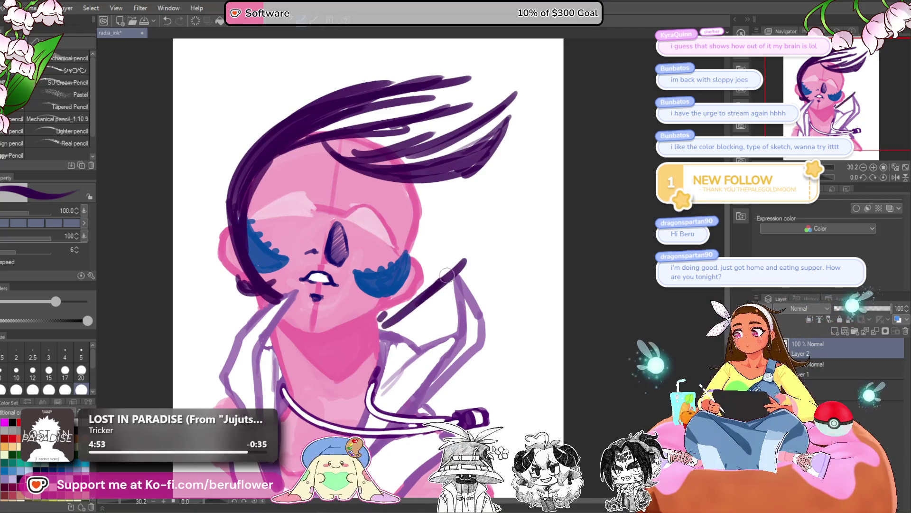
- Draw curled hair strands and fill in dark hair left of the face
left_click_drag(255, 311, 288, 303)
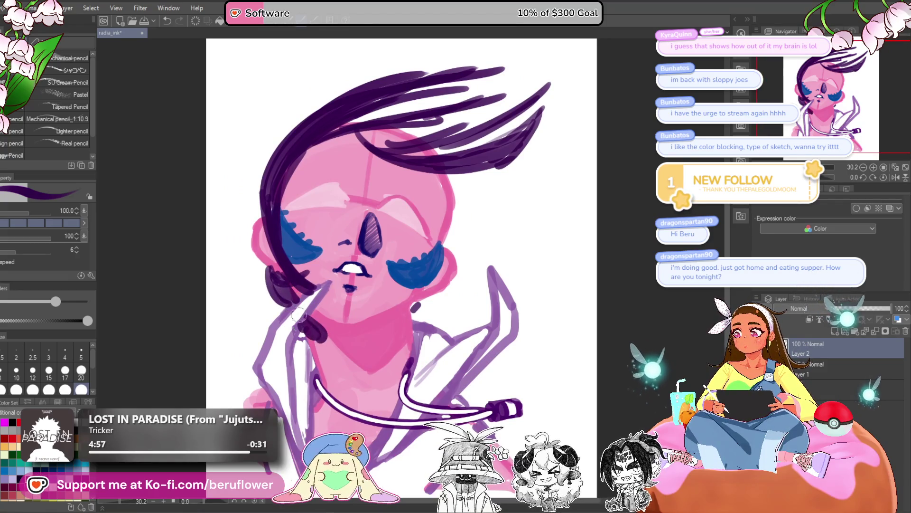
left_click_drag(269, 266, 289, 311)
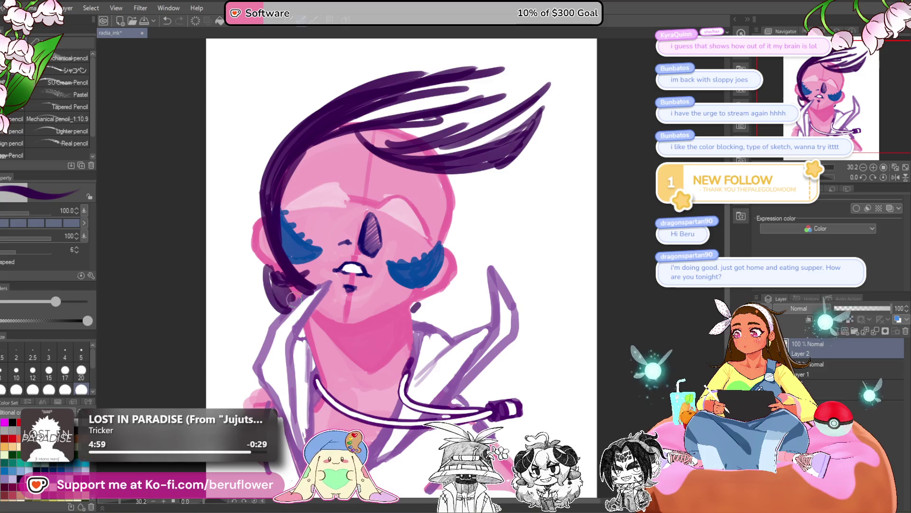
left_click_drag(277, 161, 285, 299)
key("ctrl+z")
mouse_move(277, 168)
left_mouse_down()
mouse_move(287, 301)
mouse_move(278, 167)
mouse_move(254, 199)
mouse_move(265, 225)
left_mouse_up()
left_click_drag(251, 188, 379, 92)
left_click_drag(508, 224, 477, 216)
left_click_drag(219, 223, 227, 205)
left_click_drag(228, 271, 222, 242)
left_click_drag(266, 287, 243, 275)
- Paint dark purple strands across the left goggle lens and near the cheek
left_click_drag(482, 307, 477, 312)
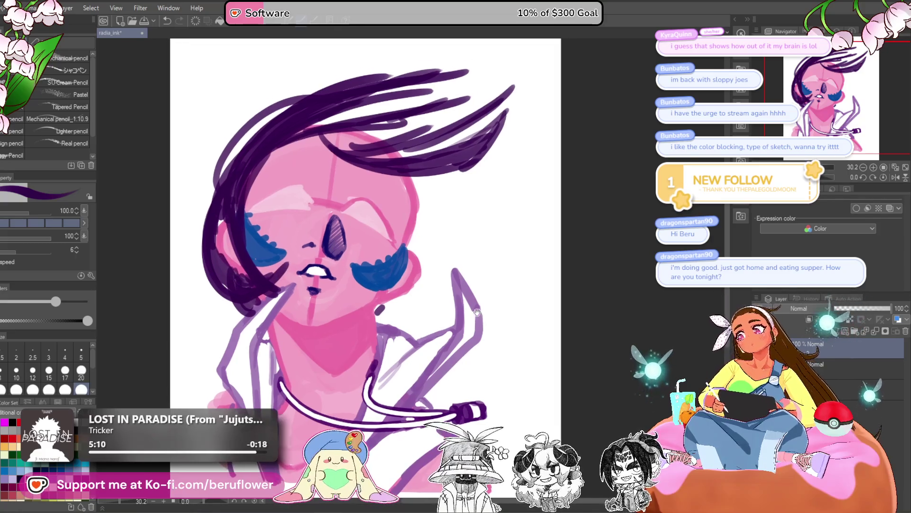
left_click_drag(473, 354, 468, 357)
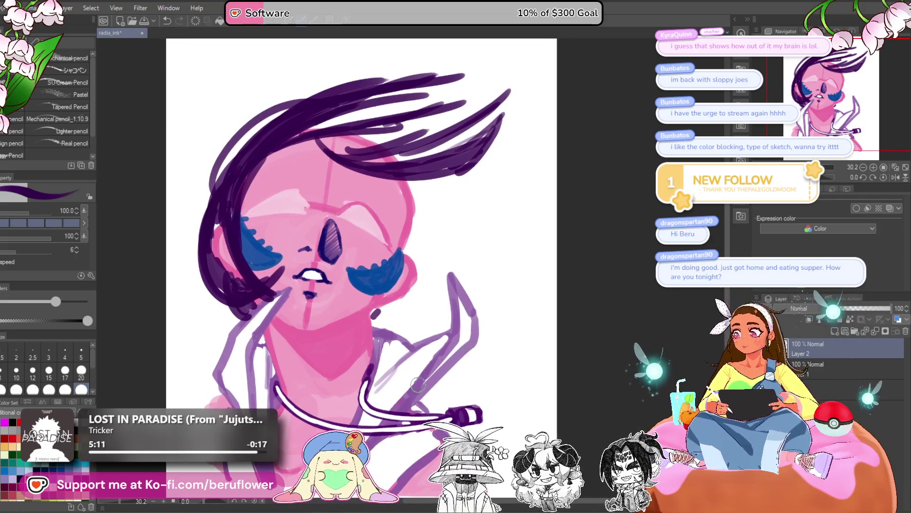
left_click_drag(434, 328, 447, 335)
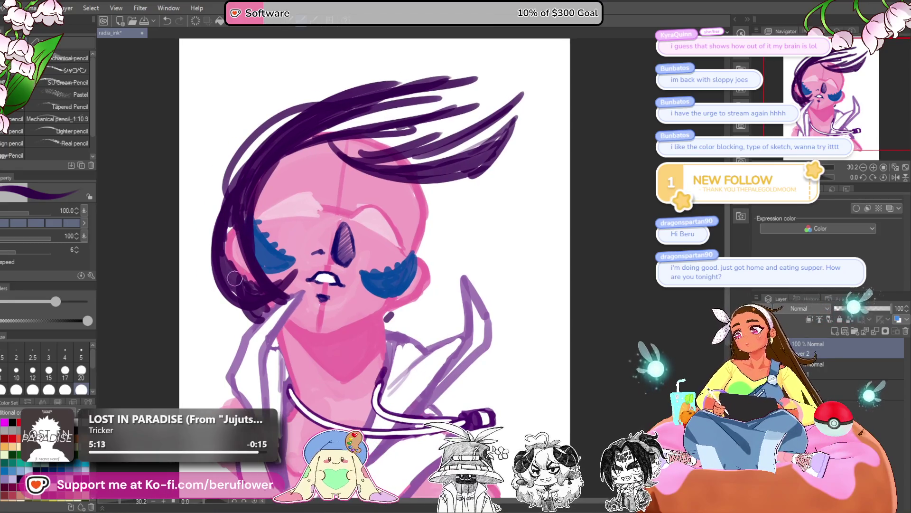
left_click_drag(295, 232, 259, 267)
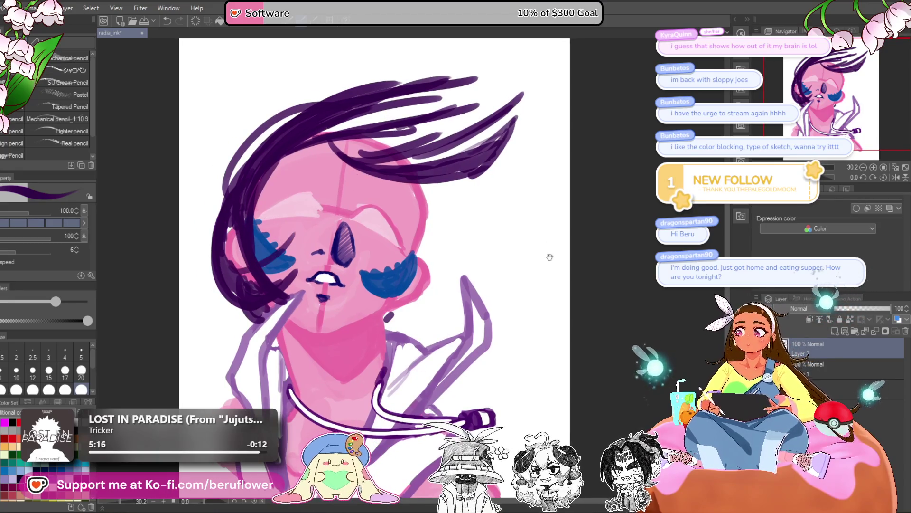
left_click_drag(389, 321, 444, 306)
left_click_drag(441, 217, 444, 218)
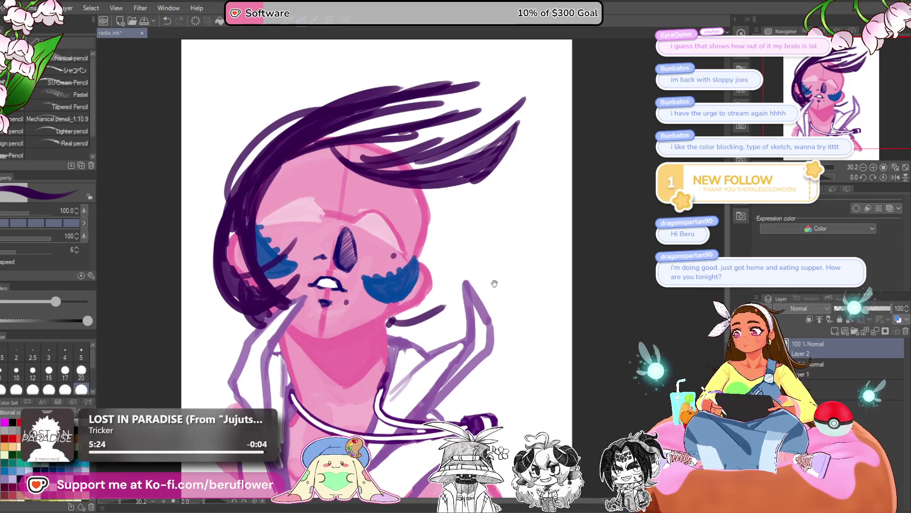
- Add hair strokes across the top of the head and a curved strand right of the face
left_click_drag(494, 283, 489, 282)
left_click_drag(342, 97, 467, 109)
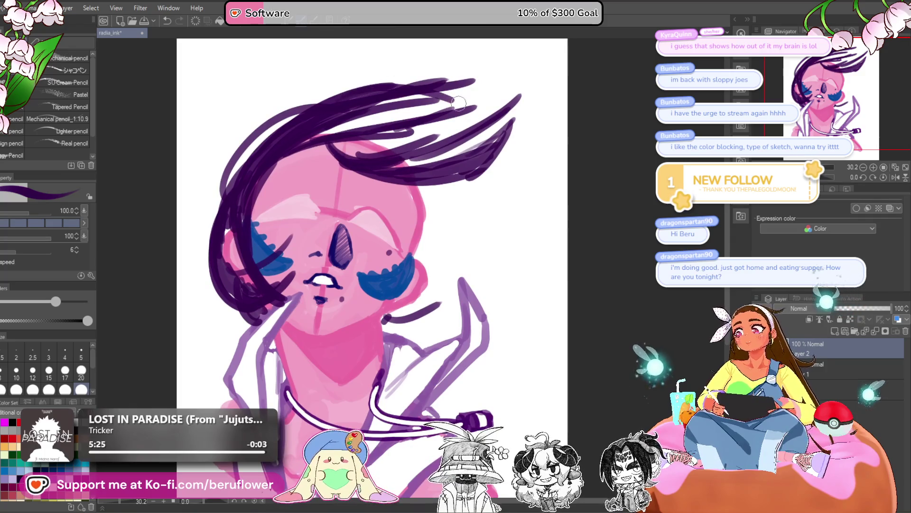
mouse_move(390, 91)
left_mouse_down()
mouse_move(503, 57)
mouse_move(555, 106)
left_mouse_up()
left_click_drag(336, 178, 499, 123)
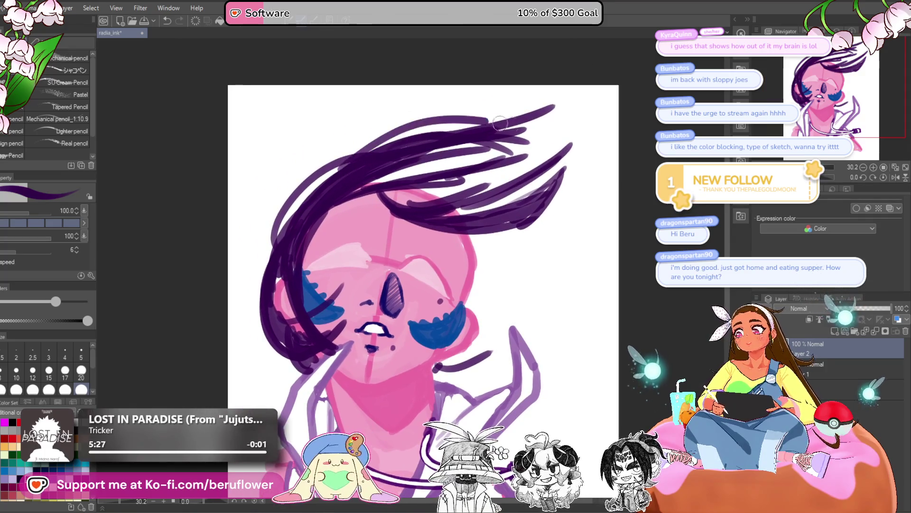
left_click_drag(489, 247, 541, 304)
mouse_move(369, 265)
left_mouse_down()
mouse_move(331, 199)
mouse_move(381, 200)
left_mouse_up()
left_click_drag(259, 249, 315, 140)
key("ctrl+z")
- Fill the left side of the hair with dense dark purple strokes and strands
mouse_move(253, 277)
left_mouse_down()
mouse_move(313, 154)
mouse_move(264, 270)
left_mouse_up()
left_click_drag(268, 166, 294, 282)
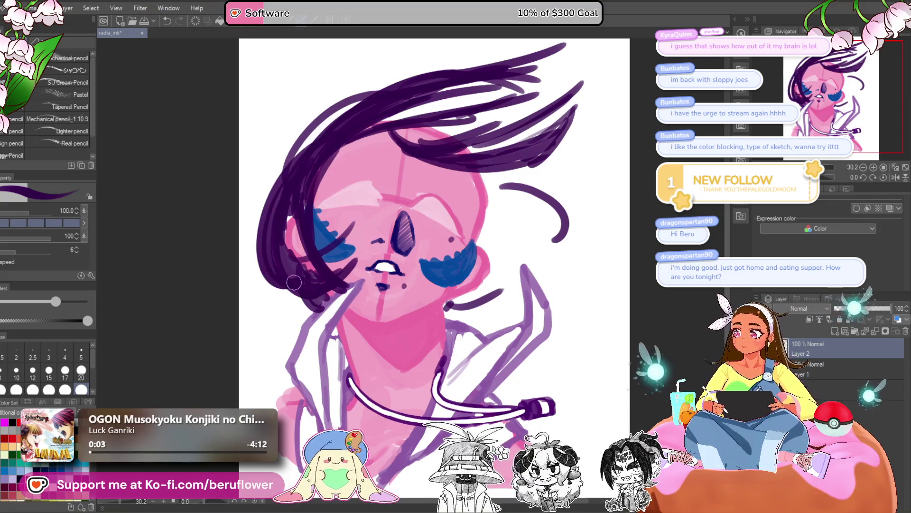
left_click_drag(328, 137, 258, 265)
key("ctrl+z")
left_click_drag(327, 137, 295, 264)
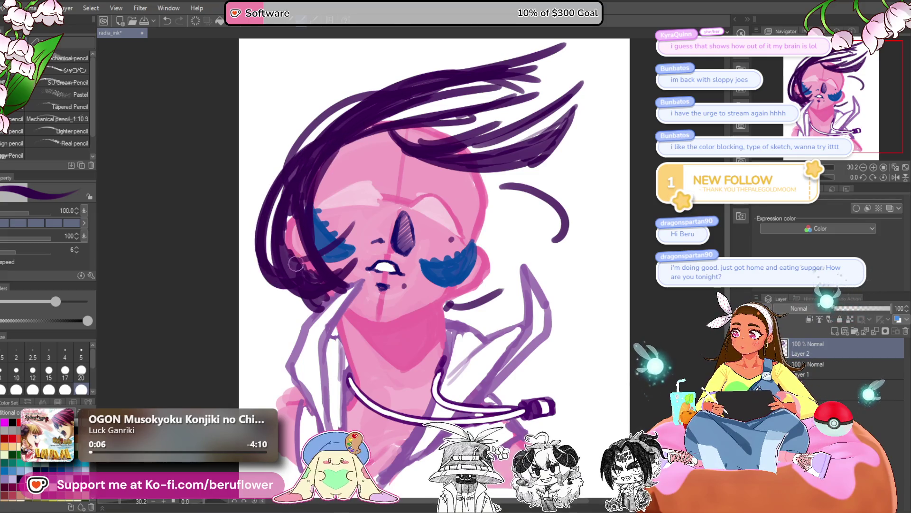
left_click_drag(328, 124, 265, 227)
left_click_drag(498, 276, 466, 276)
mouse_move(418, 307)
left_mouse_down()
mouse_move(484, 280)
mouse_move(526, 244)
left_mouse_up()
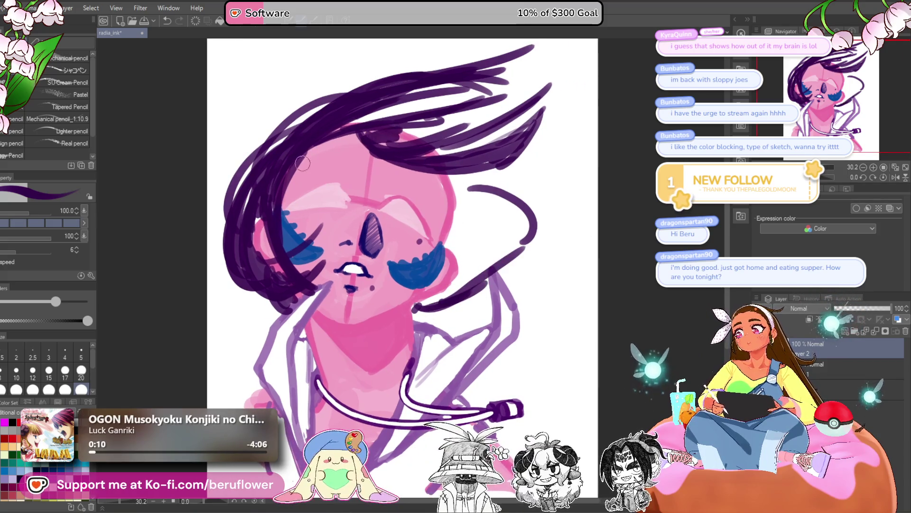
- Add dark purple hair strokes along the top of the head, redrawing a misplaced one
left_click_drag(360, 150, 376, 155)
mouse_move(404, 127)
left_mouse_down()
mouse_move(347, 148)
mouse_move(301, 189)
left_mouse_up()
key("ctrl+z")
mouse_move(377, 145)
left_mouse_down()
mouse_move(285, 199)
mouse_move(328, 173)
left_mouse_up()
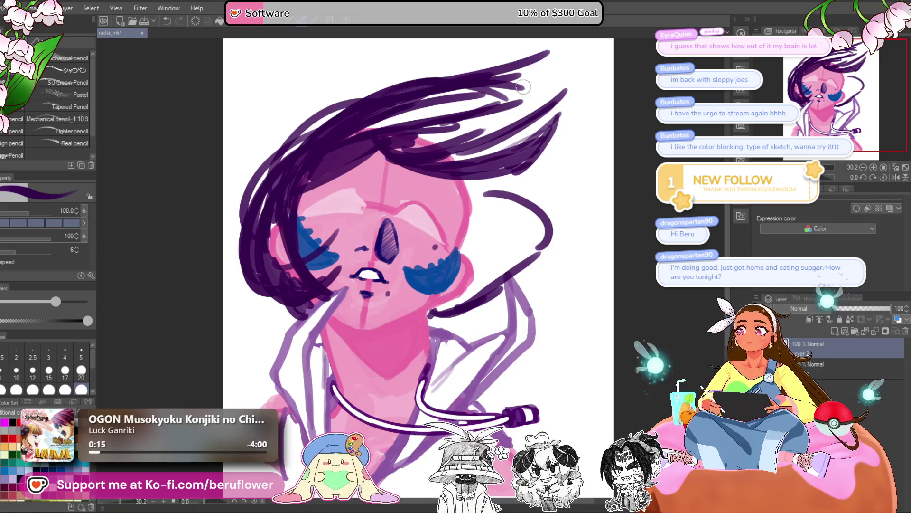
mouse_move(522, 88)
left_mouse_down()
mouse_move(385, 119)
mouse_move(489, 102)
mouse_move(507, 122)
left_mouse_up()
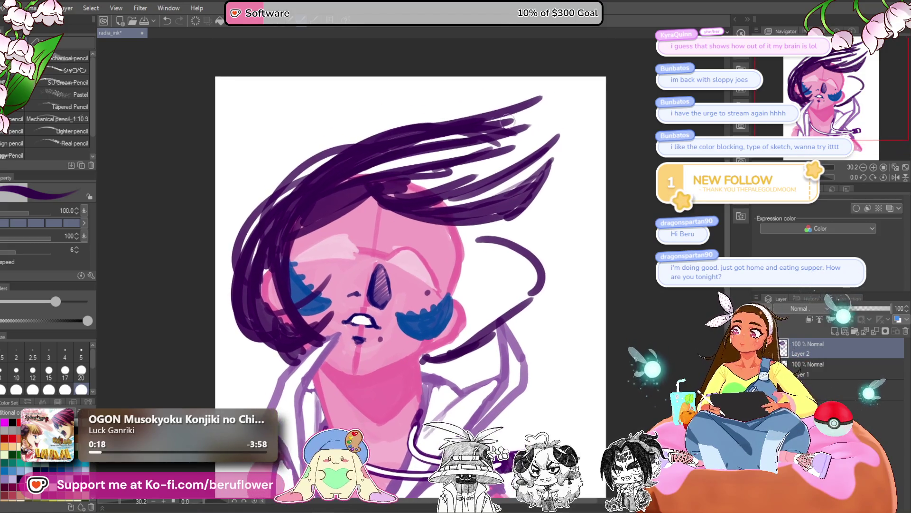
- Sweep long dark purple strands up and to the right across the upper hair
left_click_drag(318, 188, 447, 88)
key("ctrl+z")
left_click_drag(344, 150, 462, 83)
key("ctrl+z")
mouse_move(333, 168)
left_mouse_down()
mouse_move(449, 93)
mouse_move(387, 137)
mouse_move(328, 161)
mouse_move(442, 150)
left_mouse_up()
left_click_drag(370, 185, 463, 147)
mouse_move(399, 195)
left_mouse_down()
mouse_move(537, 128)
mouse_move(509, 139)
left_mouse_up()
left_click_drag(496, 168, 433, 215)
left_click_drag(522, 177, 433, 216)
left_click_drag(414, 298, 510, 265)
- Add more strands sweeping up-right from the upper-left hair, redoing poor attempts
left_click_drag(427, 124, 360, 186)
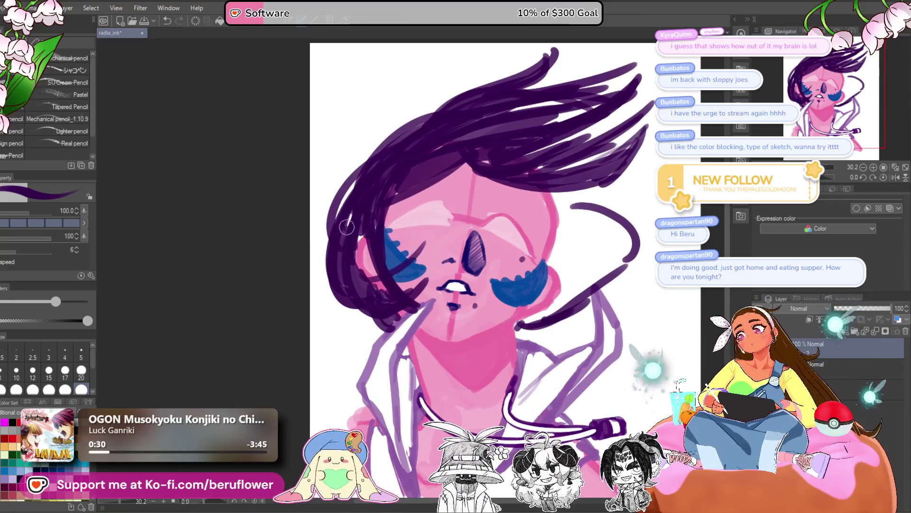
left_click_drag(347, 227, 441, 113)
key("ctrl+z")
mouse_move(366, 197)
left_mouse_down()
mouse_move(446, 88)
mouse_move(469, 79)
left_mouse_up()
key("ctrl+z")
left_click_drag(369, 199, 475, 57)
left_click_drag(375, 142, 466, 75)
left_click_drag(610, 213, 485, 166)
- Erase the stray dark purple hook stroke beside the face
mouse_move(529, 232)
left_mouse_down()
mouse_move(487, 273)
mouse_move(501, 251)
mouse_move(417, 306)
mouse_move(487, 214)
left_mouse_up()
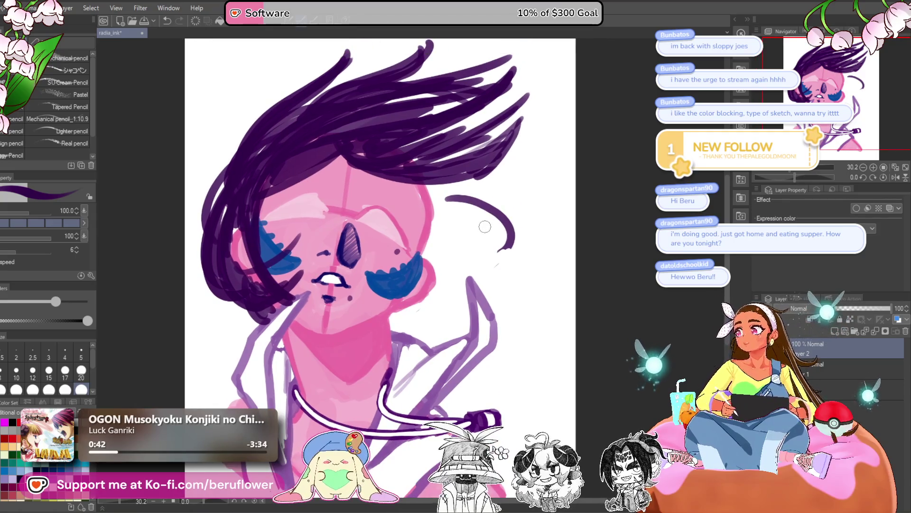
left_click_drag(444, 196, 504, 234)
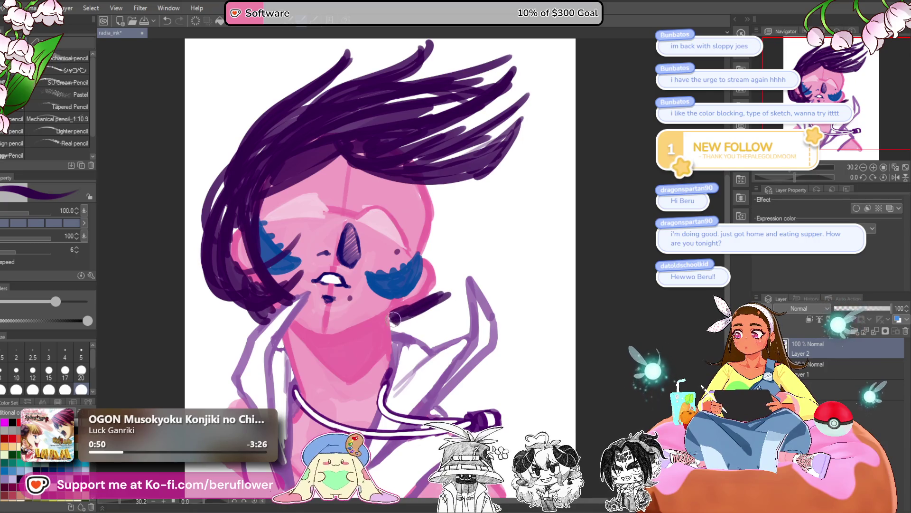
left_click_drag(433, 336, 438, 335)
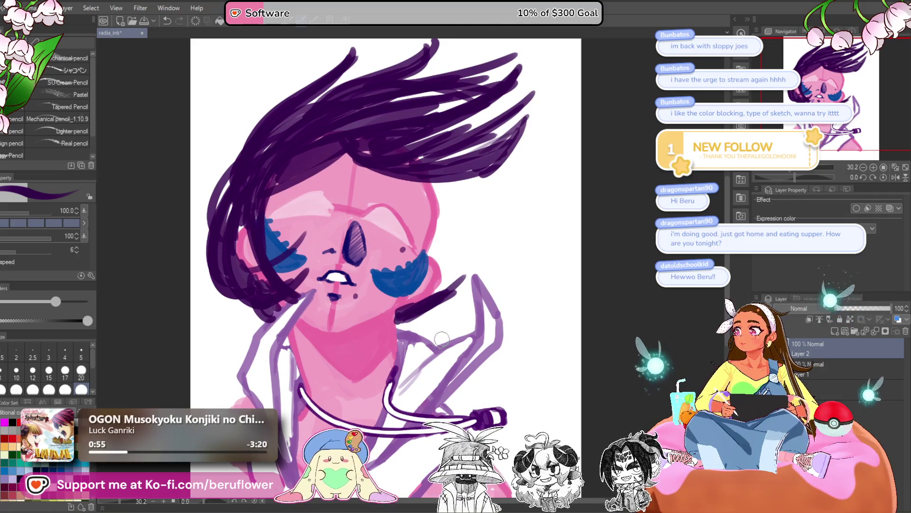
left_click_drag(441, 343, 433, 340)
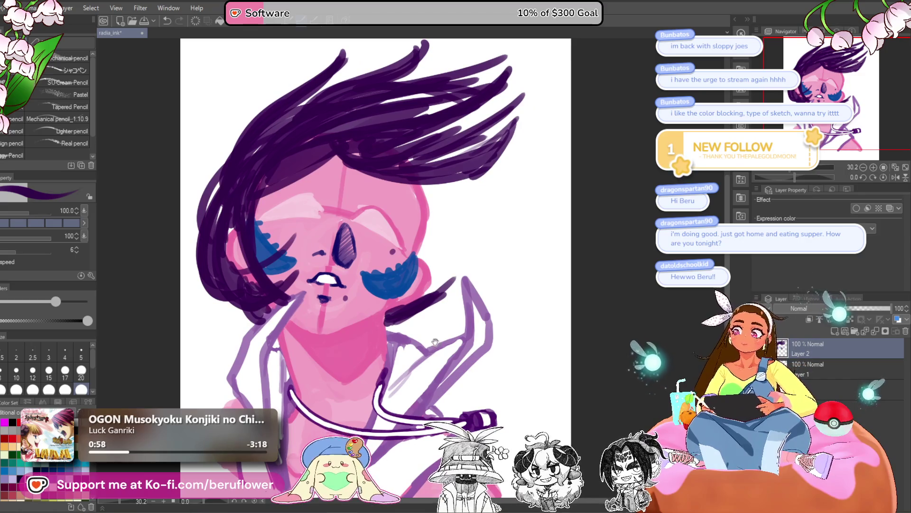
- Draw a long dark purple strand from the neck reaching up to the right
left_click_drag(467, 180, 548, 199)
key("ctrl+z")
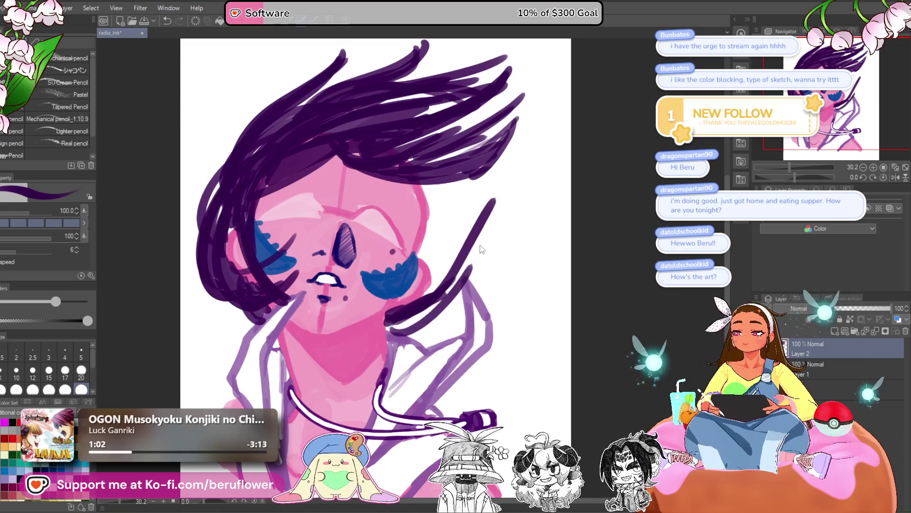
mouse_move(396, 325)
left_mouse_down()
mouse_move(477, 221)
mouse_move(534, 185)
left_mouse_up()
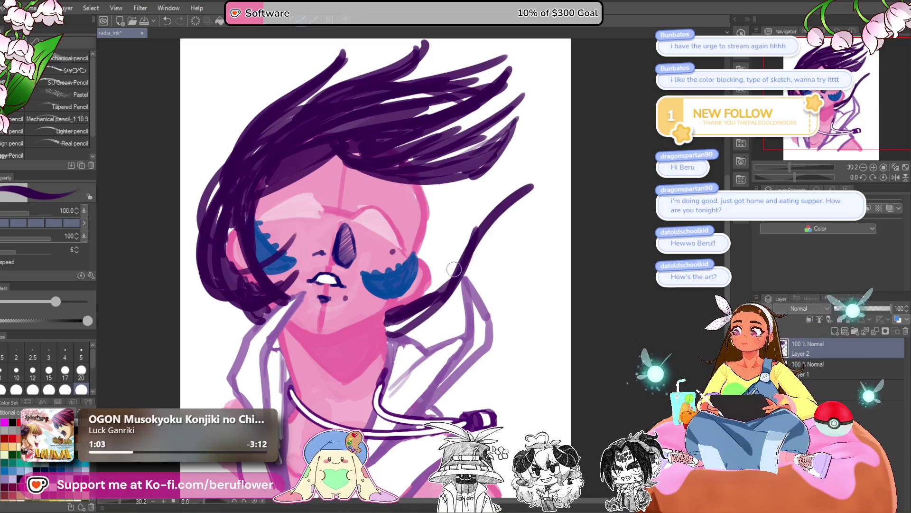
left_click_drag(421, 226, 449, 213)
key("ctrl+z")
mouse_move(494, 185)
left_mouse_down()
mouse_move(475, 201)
mouse_move(540, 169)
left_mouse_up()
key("ctrl+z")
left_click_drag(464, 187, 523, 109)
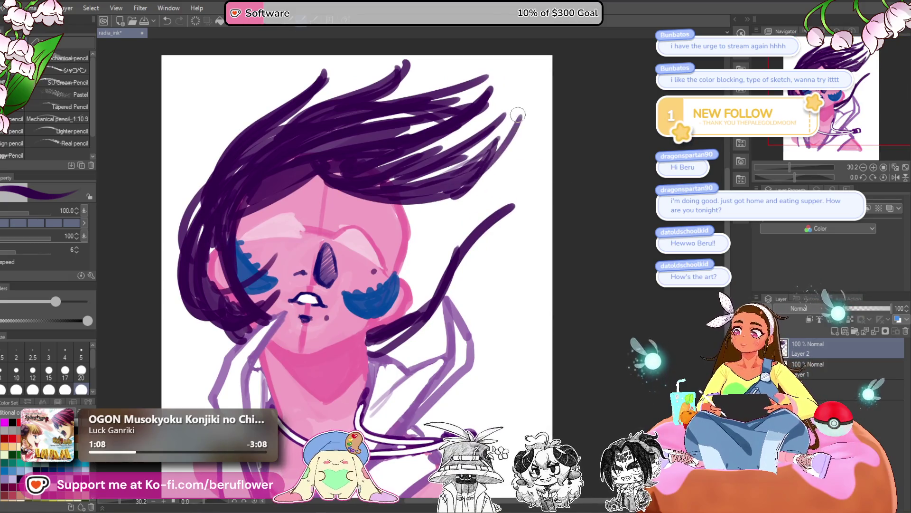
mouse_move(429, 244)
left_mouse_down()
mouse_move(443, 180)
mouse_move(491, 244)
left_mouse_up()
key("ctrl+z")
- Brush curved strands falling down the right side of the head, redrawing several attempts
mouse_move(427, 149)
left_mouse_down()
mouse_move(521, 242)
mouse_move(484, 209)
mouse_move(501, 268)
left_mouse_up()
key("ctrl+z")
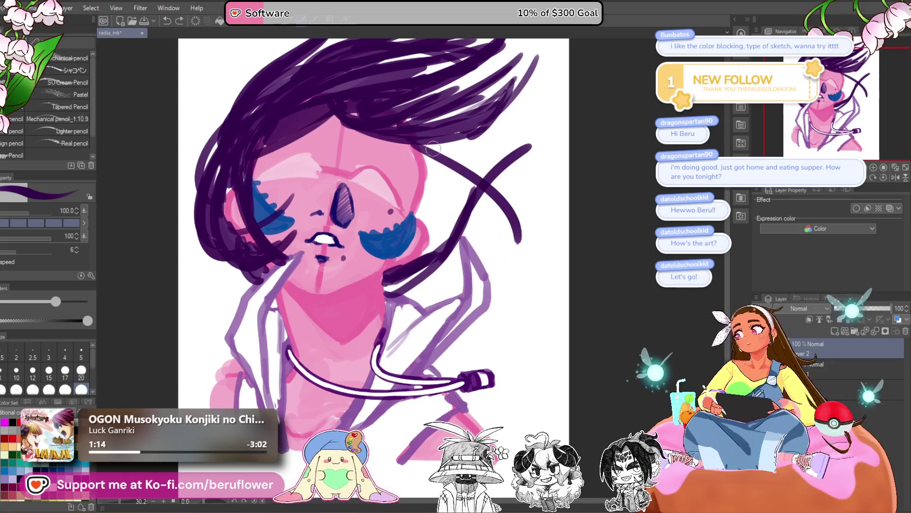
key("ctrl+z")
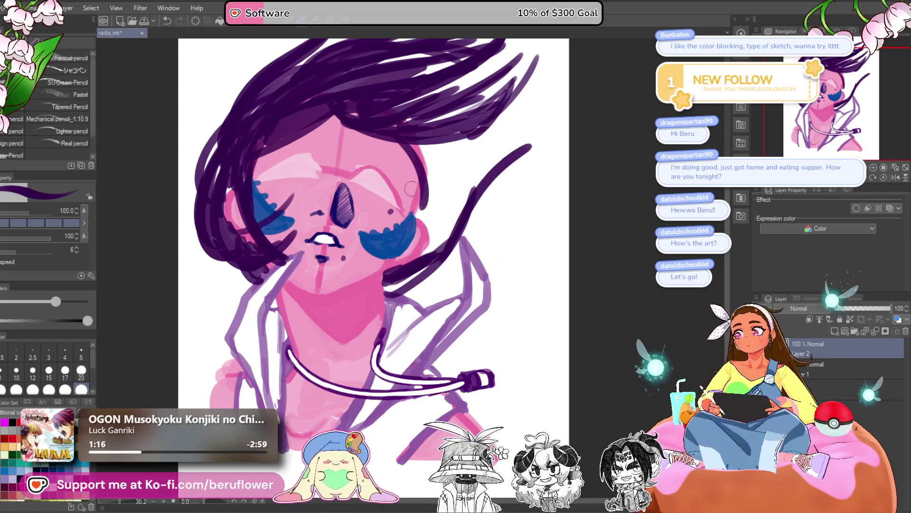
mouse_move(399, 141)
left_mouse_down()
mouse_move(432, 219)
mouse_move(448, 218)
mouse_move(444, 207)
left_mouse_up()
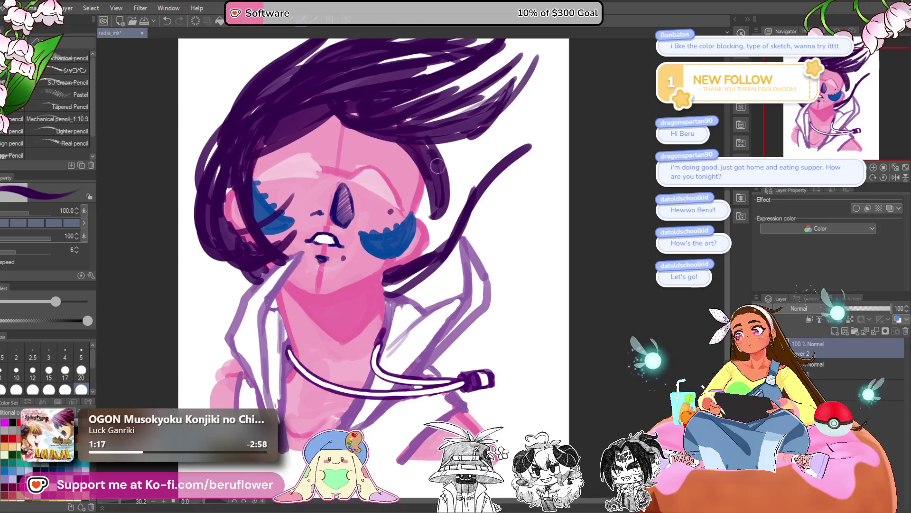
left_click_drag(442, 164, 485, 245)
key("ctrl+z")
left_click_drag(444, 142, 496, 285)
key("ctrl+z")
left_click_drag(441, 145, 496, 285)
key("ctrl+z")
left_click_drag(446, 148, 515, 264)
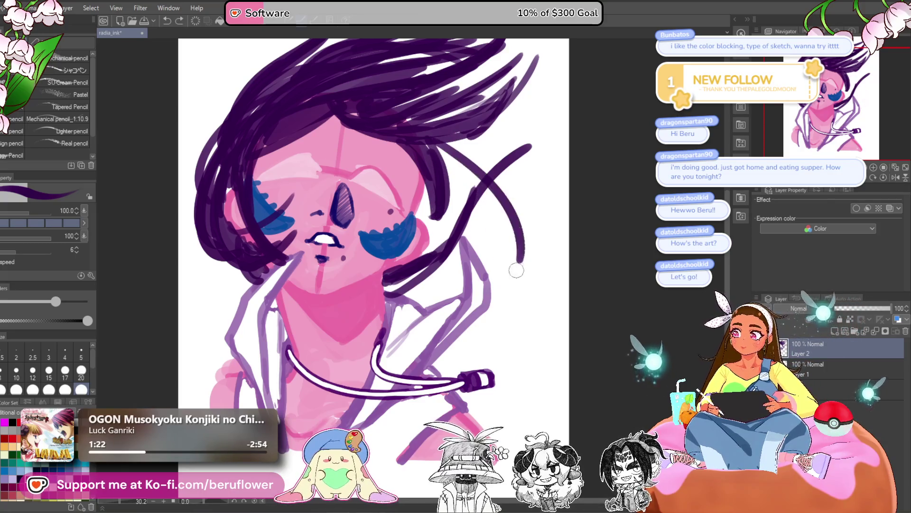
- Add more strands down the right side and a hair curl under the chin
left_click_drag(463, 171, 510, 261)
mouse_move(458, 142)
left_mouse_down()
mouse_move(522, 266)
mouse_move(500, 292)
left_mouse_up()
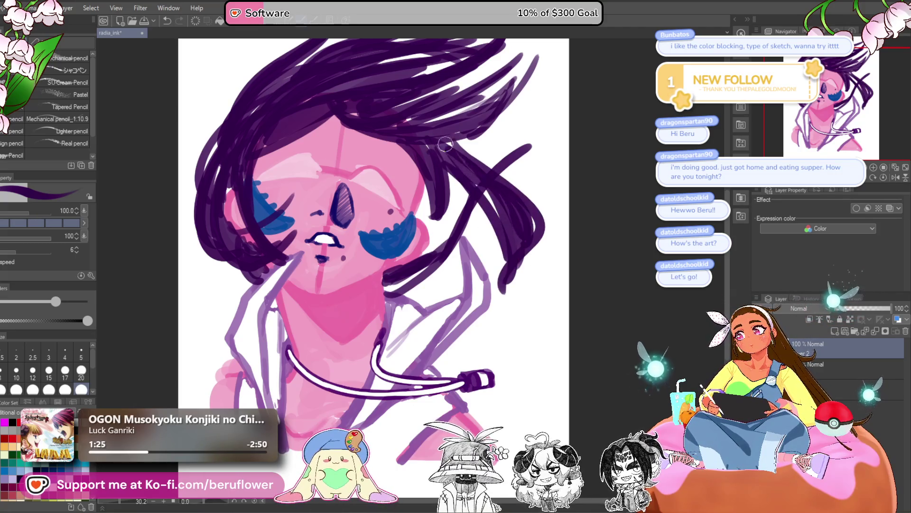
left_click_drag(489, 212, 518, 299)
scroll(482, 187, "left", 1)
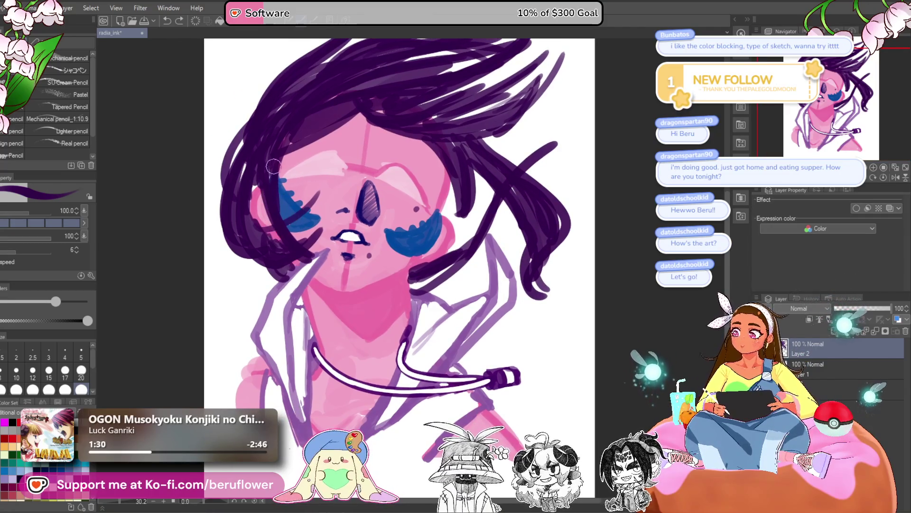
mouse_move(314, 264)
left_mouse_down()
mouse_move(344, 327)
mouse_move(329, 286)
left_mouse_up()
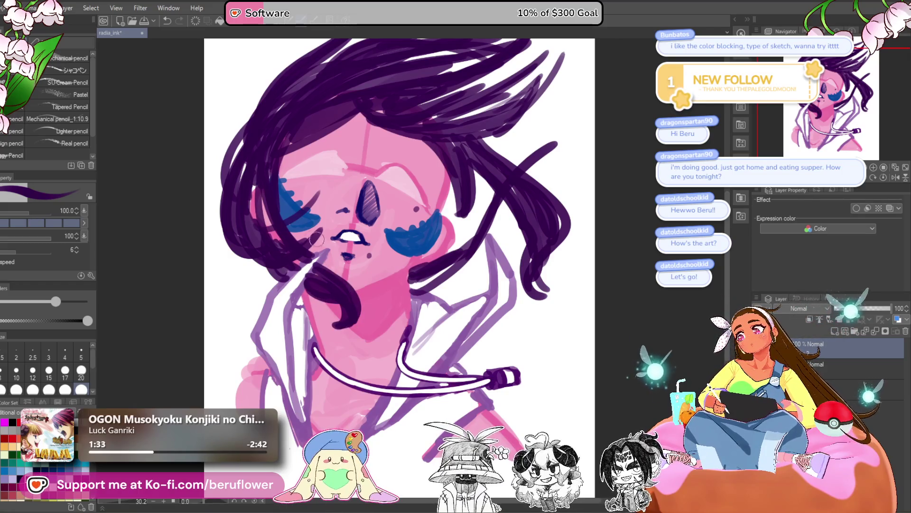
key("ctrl+z")
key("ctrl+z")
key("ctrl+z")
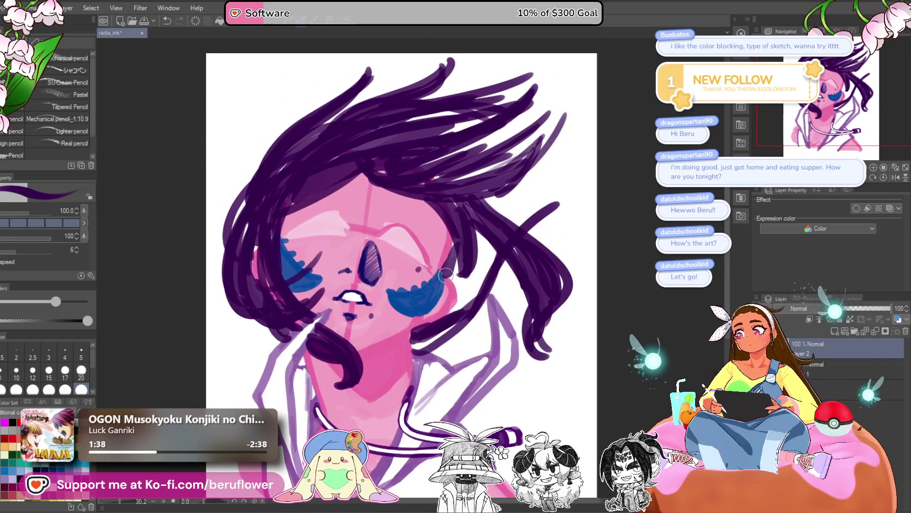
left_click_drag(453, 289, 526, 184)
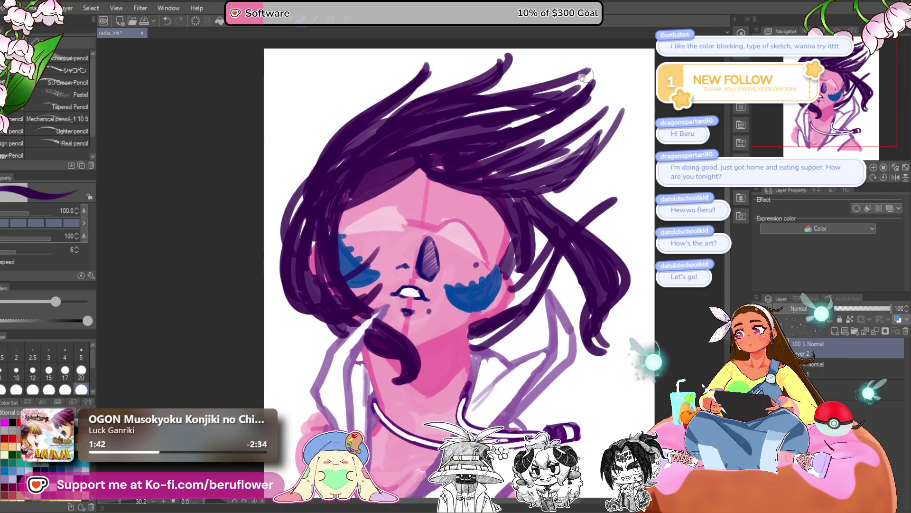
- Paint dark purple strands running down from the top-right hair
left_click_drag(584, 74, 493, 146)
left_click_drag(494, 190, 460, 209)
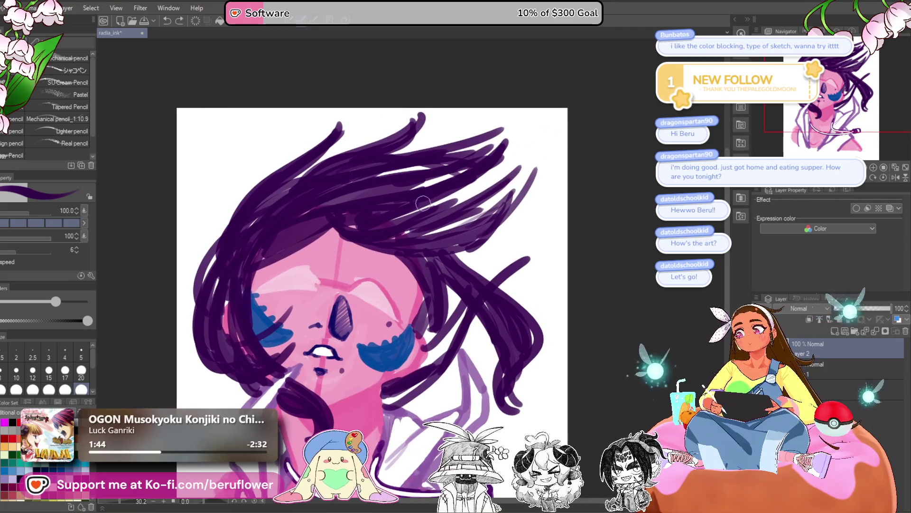
left_click_drag(524, 126, 430, 237)
left_click_drag(522, 142, 435, 207)
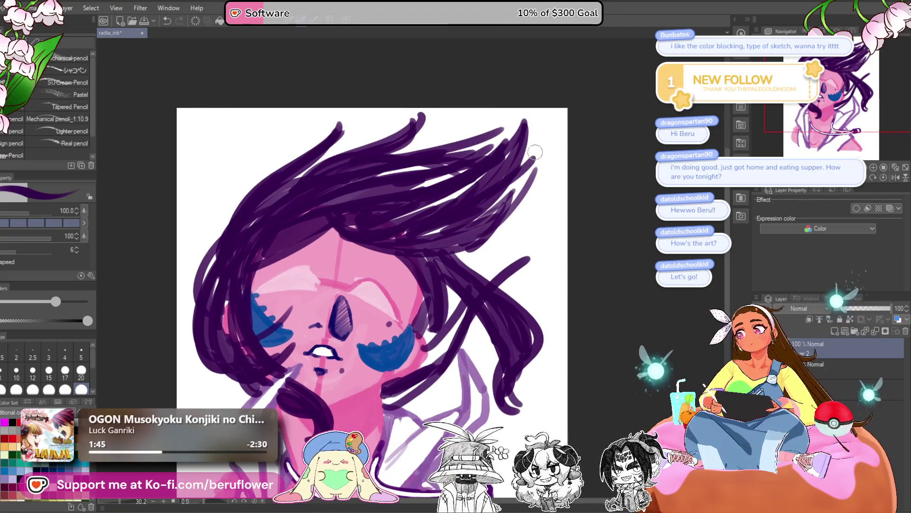
left_click_drag(505, 194, 566, 200)
mouse_move(550, 158)
left_mouse_down()
mouse_move(522, 85)
mouse_move(489, 83)
left_mouse_up()
mouse_move(481, 174)
left_mouse_down()
mouse_move(500, 216)
mouse_move(519, 227)
mouse_move(503, 218)
mouse_move(542, 140)
left_mouse_up()
- Sweep top hair strands up and to the right, discarding a trial ponytail stroke
key("ctrl+z")
mouse_move(479, 181)
left_mouse_down()
mouse_move(565, 271)
mouse_move(546, 252)
mouse_move(428, 341)
left_mouse_up()
key("ctrl+z")
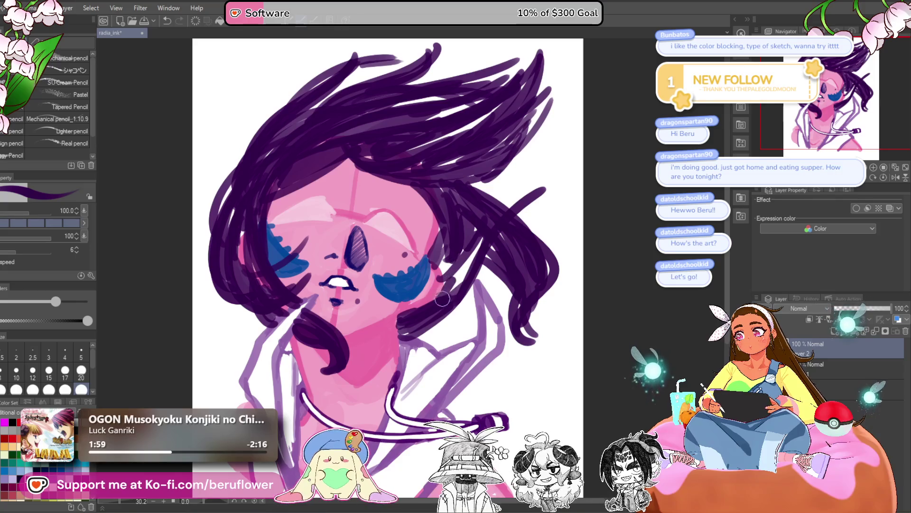
left_click_drag(470, 244, 563, 199)
left_click_drag(491, 204, 559, 195)
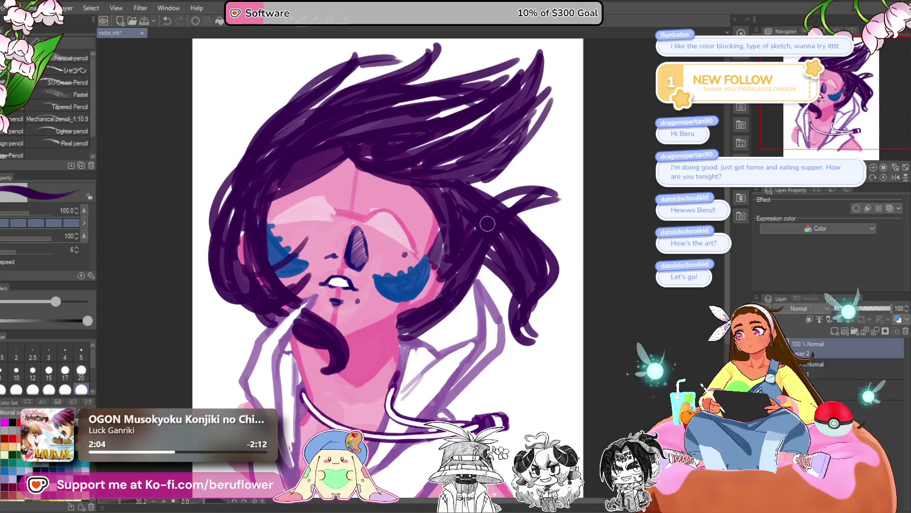
key("ctrl+z")
left_click_drag(479, 224, 560, 190)
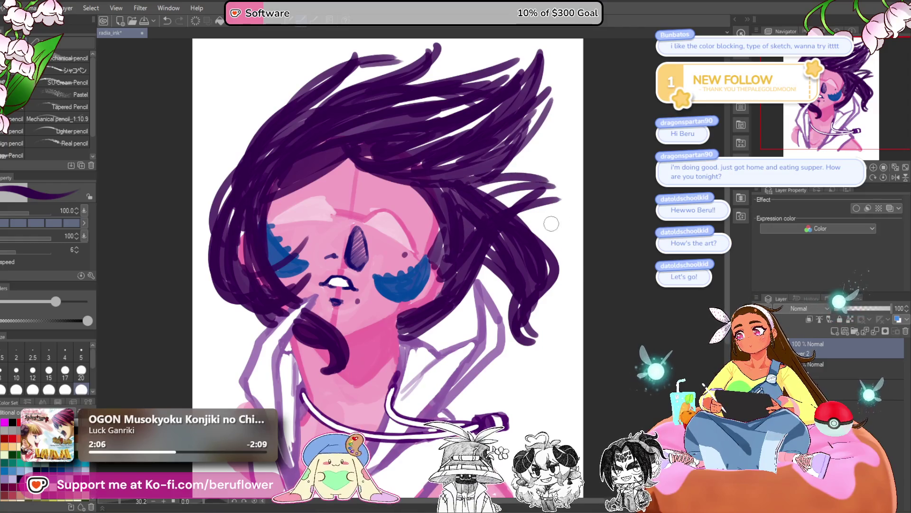
scroll(536, 323, "down", 1)
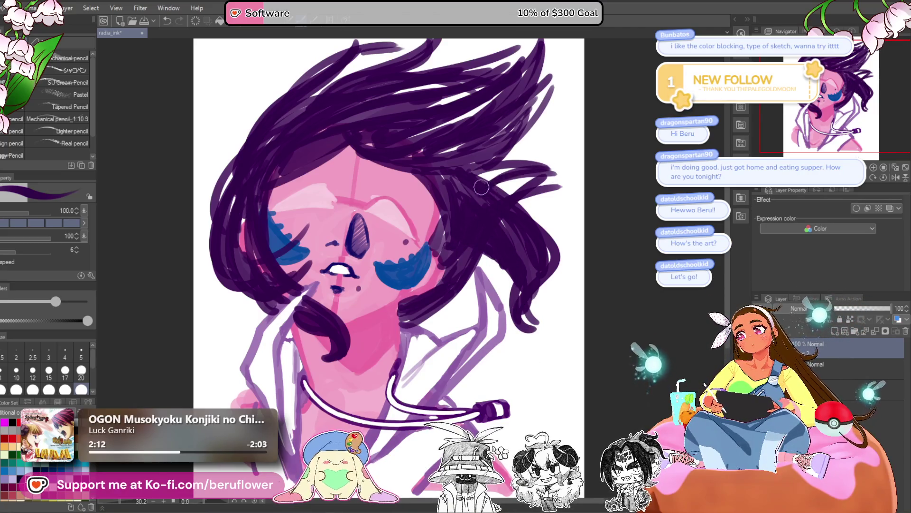
left_click_drag(481, 187, 572, 160)
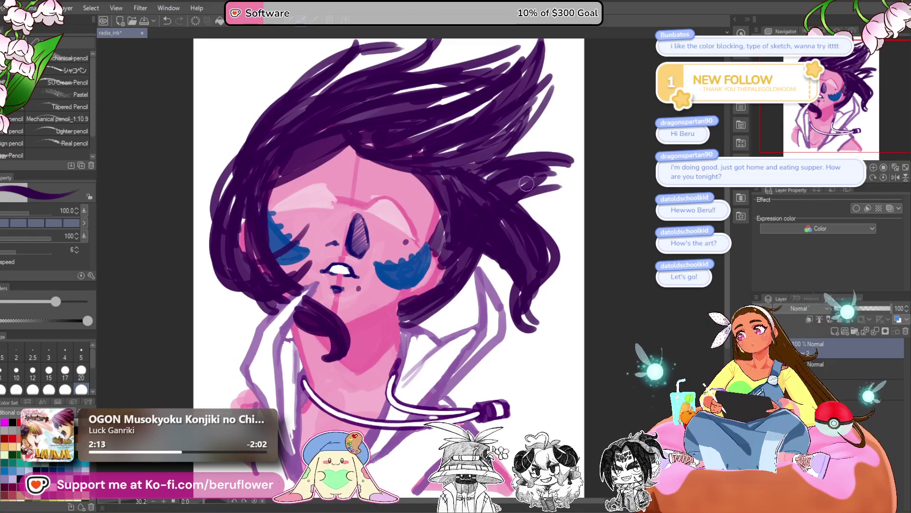
- Transform the whole drawing with Ctrl+T, dragging the sketch lower on the canvas
left_click_drag(542, 261, 560, 250)
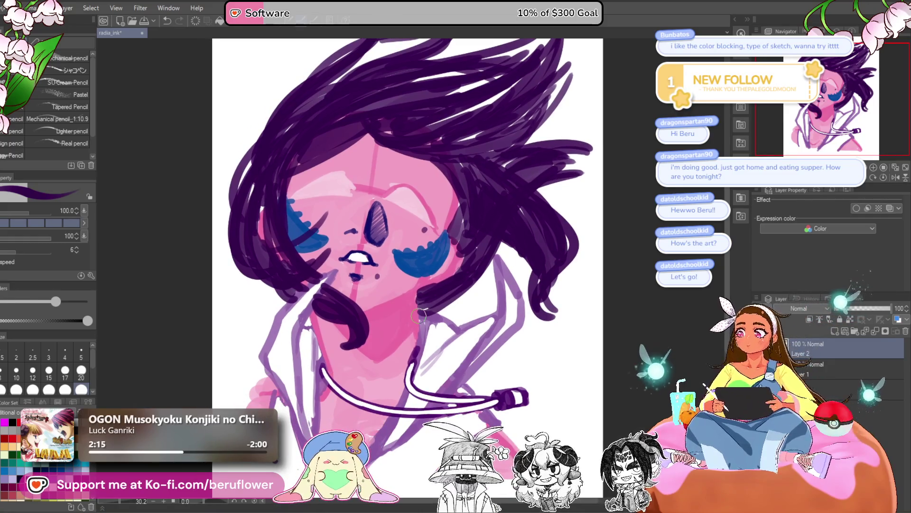
left_click_drag(372, 147, 372, 165)
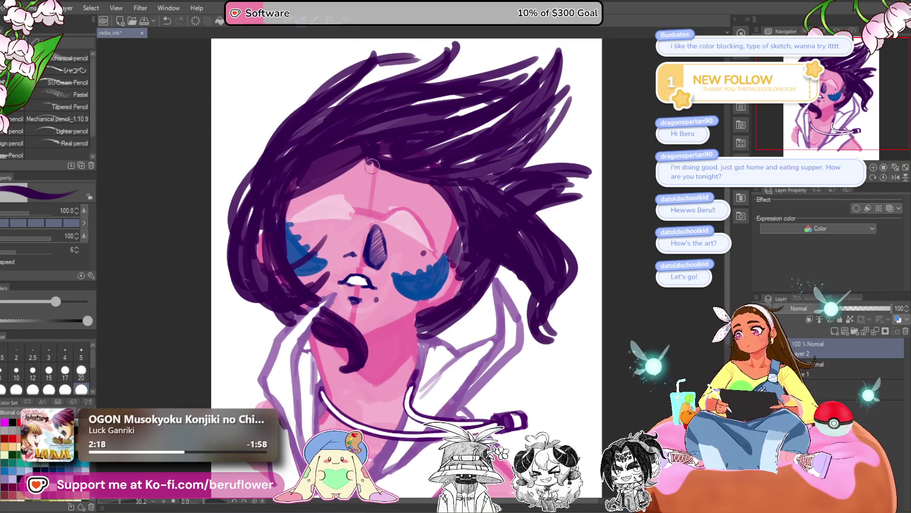
scroll(519, 166, "down", 5)
scroll(519, 165, "up", 8)
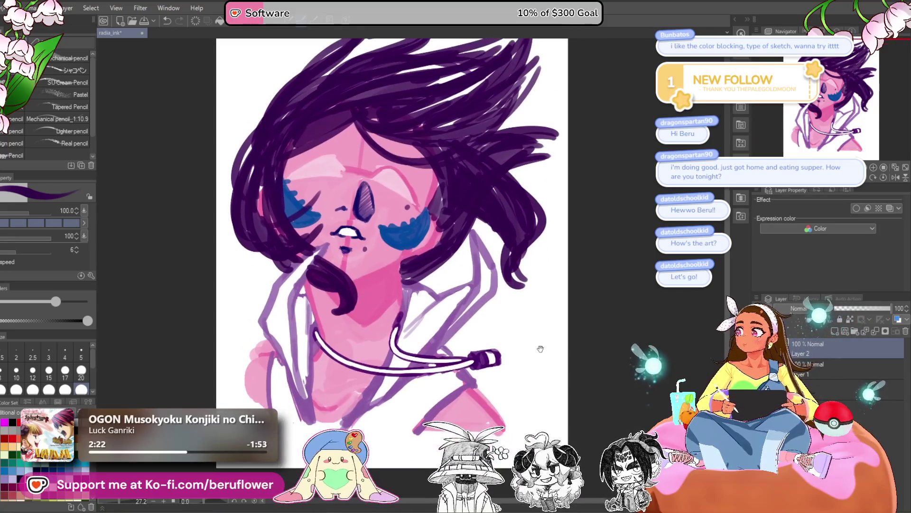
scroll(540, 348, "down", 5)
scroll(540, 348, "up", 6)
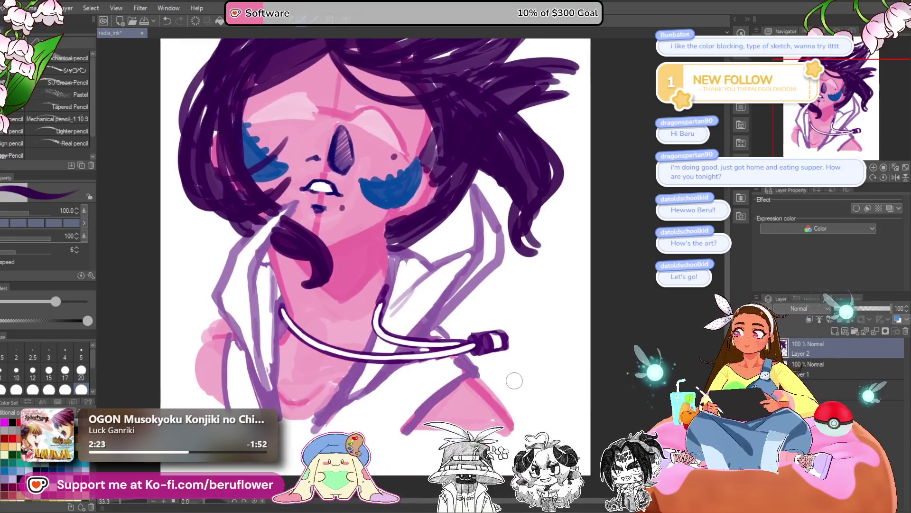
scroll(522, 377, "down", 3)
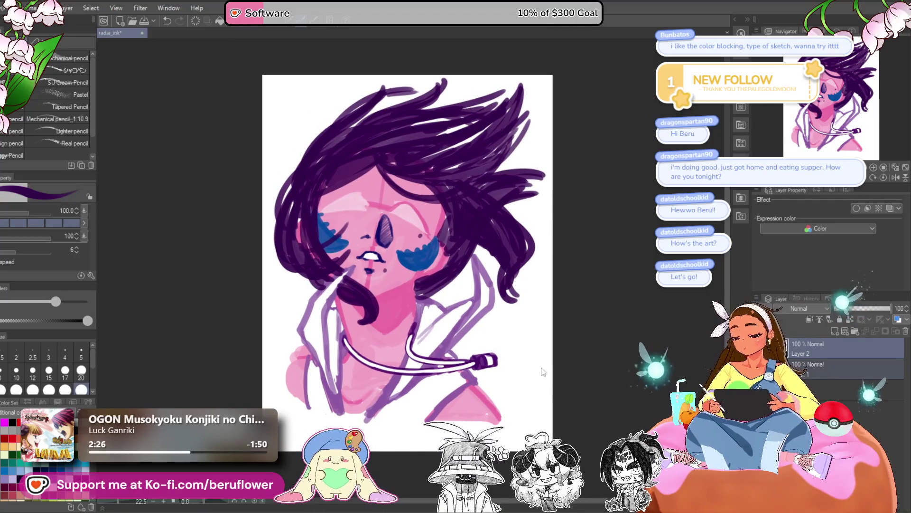
key("ctrl+t")
left_click_drag(543, 372, 454, 388)
- Commit the moved sketch and add upward-flicking strands on top of the hair
key("Return")
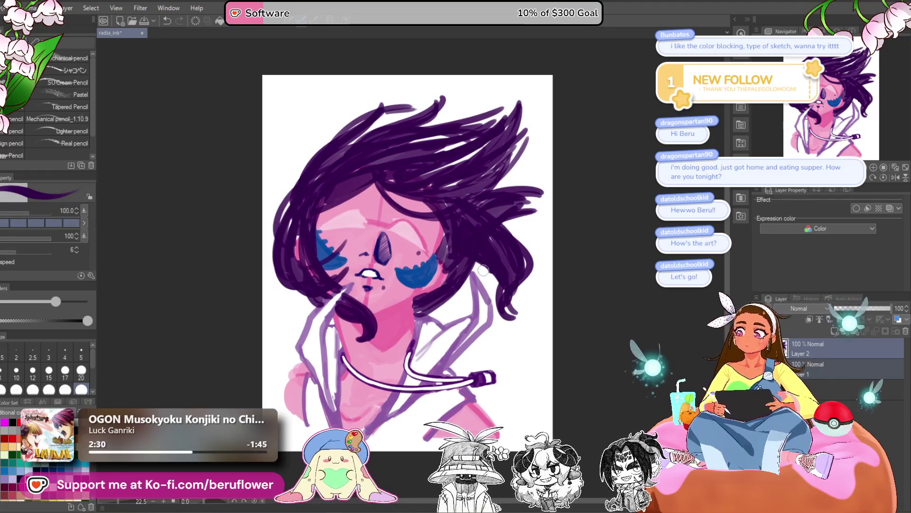
left_click_drag(467, 128, 530, 89)
left_click_drag(461, 80, 449, 107)
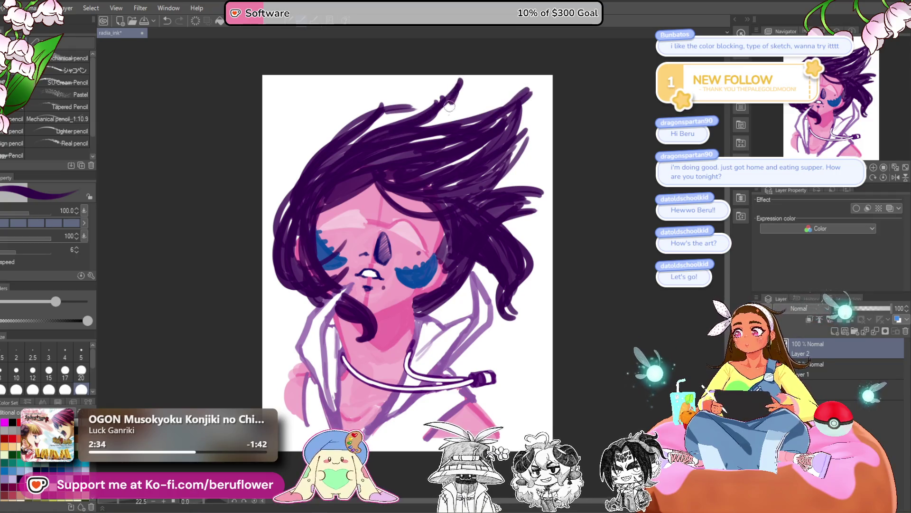
left_click_drag(515, 93, 437, 127)
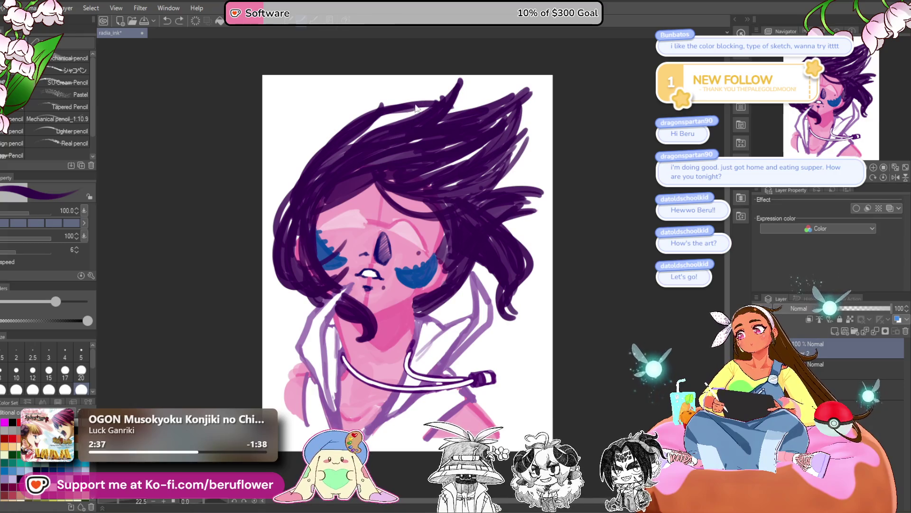
key("ctrl+z")
mouse_move(375, 93)
left_mouse_down()
mouse_move(383, 110)
mouse_move(399, 95)
mouse_move(430, 102)
left_mouse_up()
- Try filling out the left edge of the hair, undoing the unwanted strokes
mouse_move(370, 116)
left_mouse_down()
mouse_move(311, 164)
mouse_move(285, 211)
left_mouse_up()
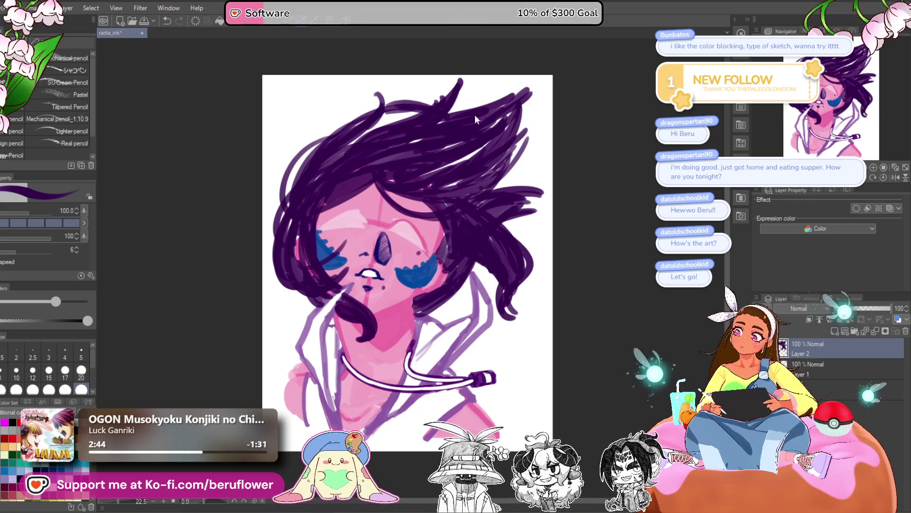
key("ctrl+z")
mouse_move(365, 117)
left_mouse_down()
mouse_move(282, 171)
mouse_move(277, 228)
left_mouse_up()
key("ctrl+z")
key("ctrl+z")
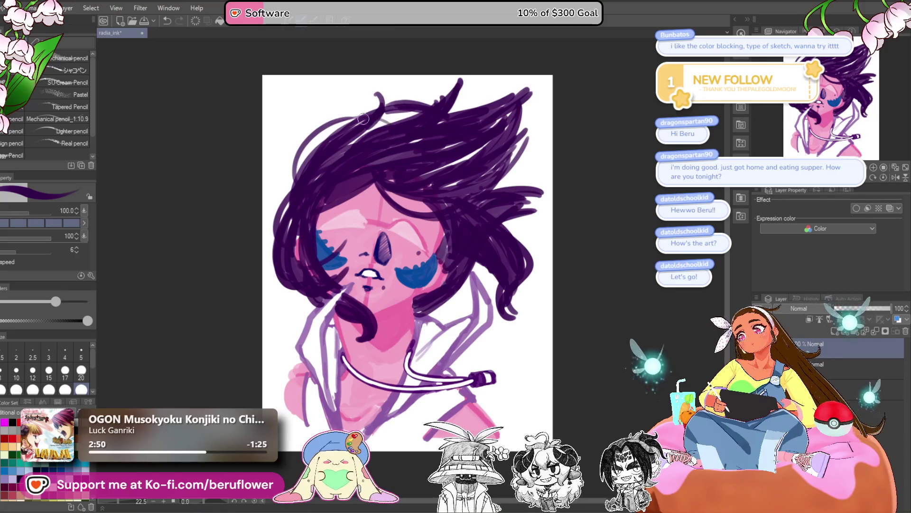
left_click_drag(595, 410, 582, 384)
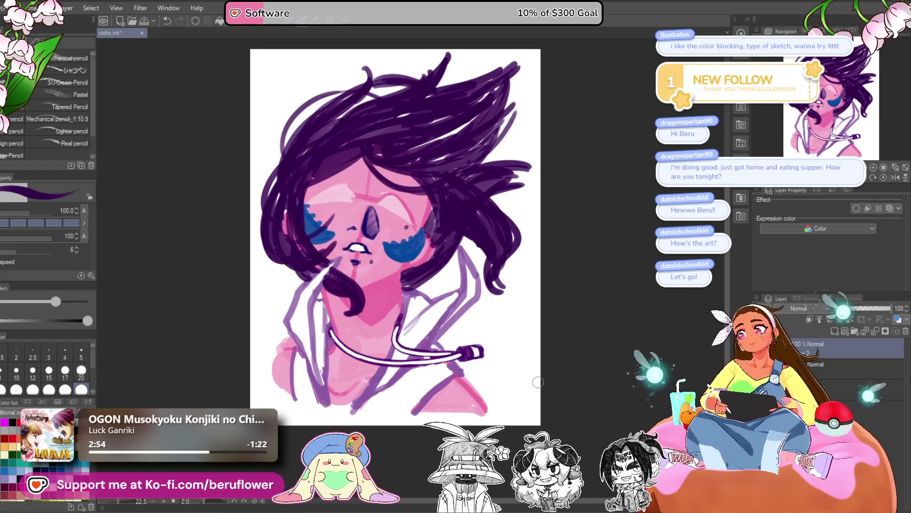
left_click_drag(547, 375, 548, 368)
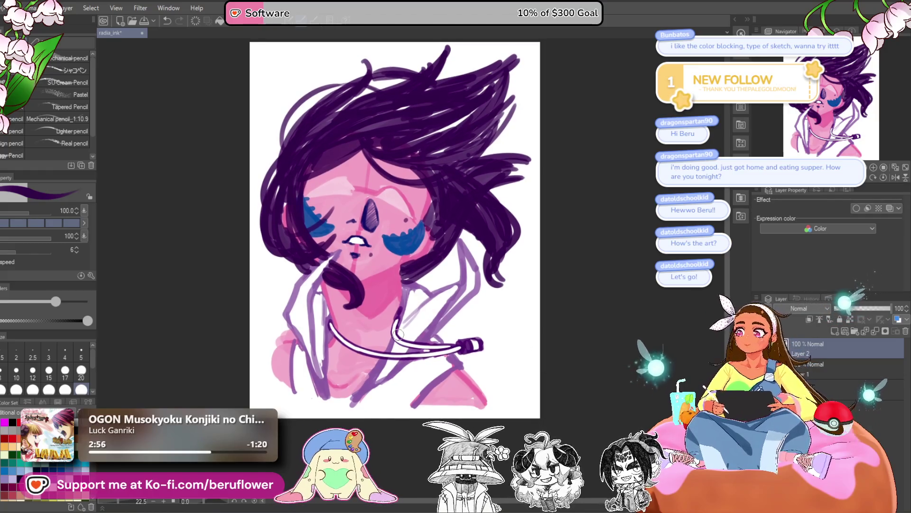
- Undo the lower-left hair curl
scroll(399, 334, "down", 2)
scroll(577, 375, "up", 3)
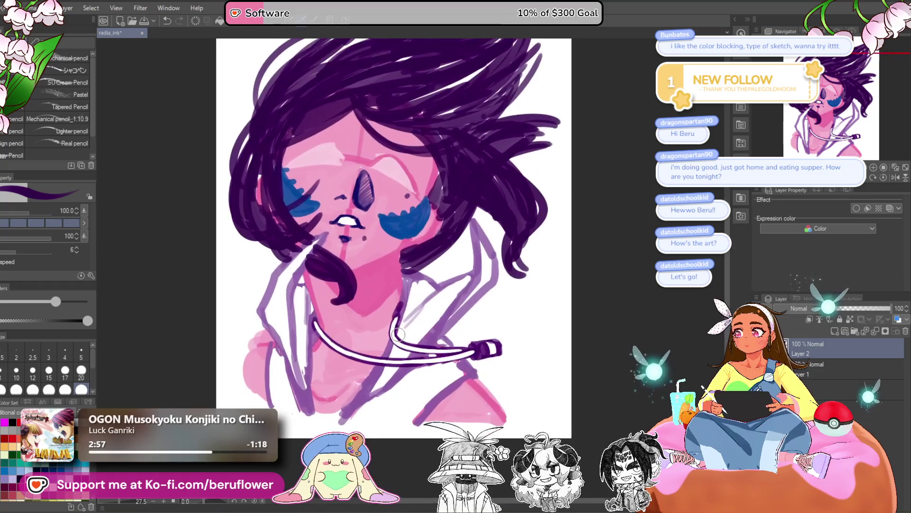
mouse_move(577, 375)
left_mouse_down()
mouse_move(574, 394)
mouse_move(564, 388)
mouse_move(612, 377)
left_mouse_up()
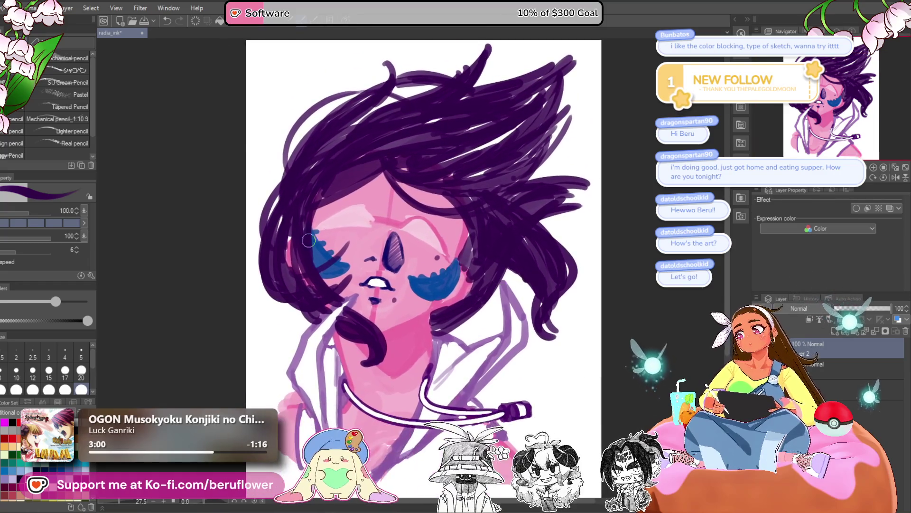
left_click_drag(310, 282, 376, 327)
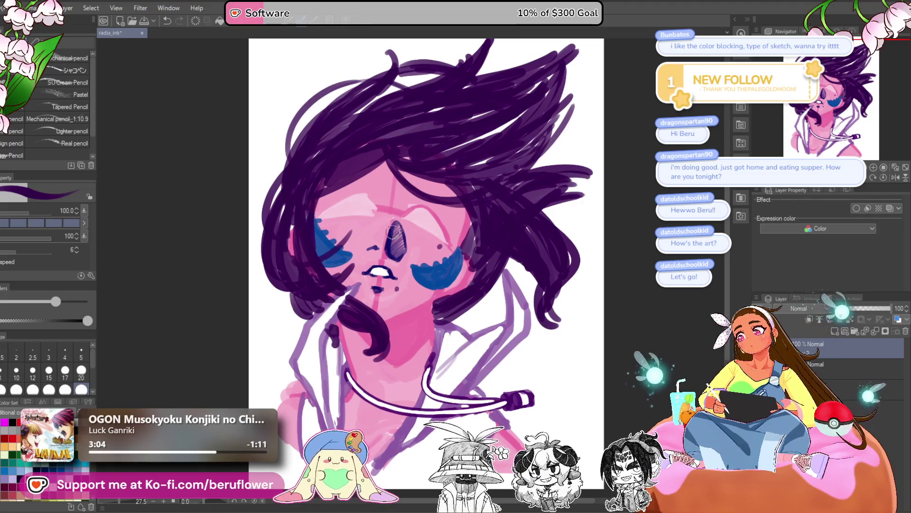
left_click_drag(328, 264, 344, 269)
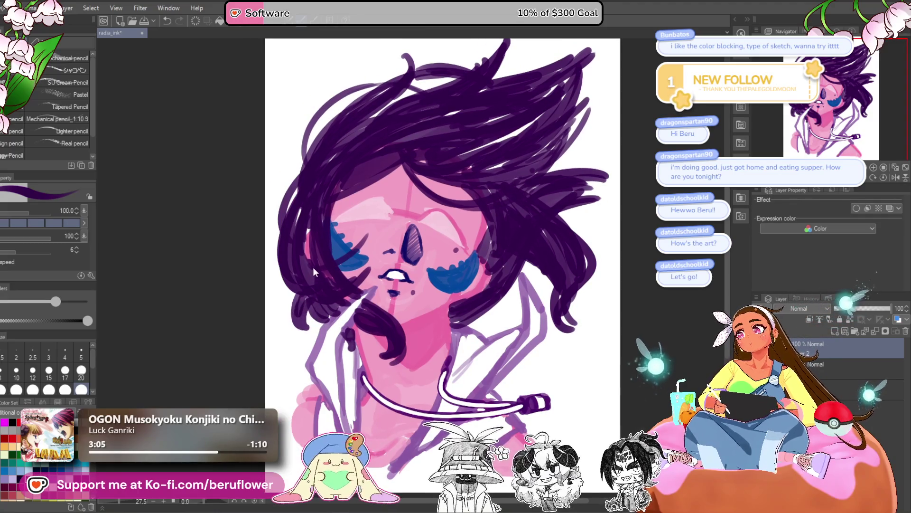
key("ctrl+z")
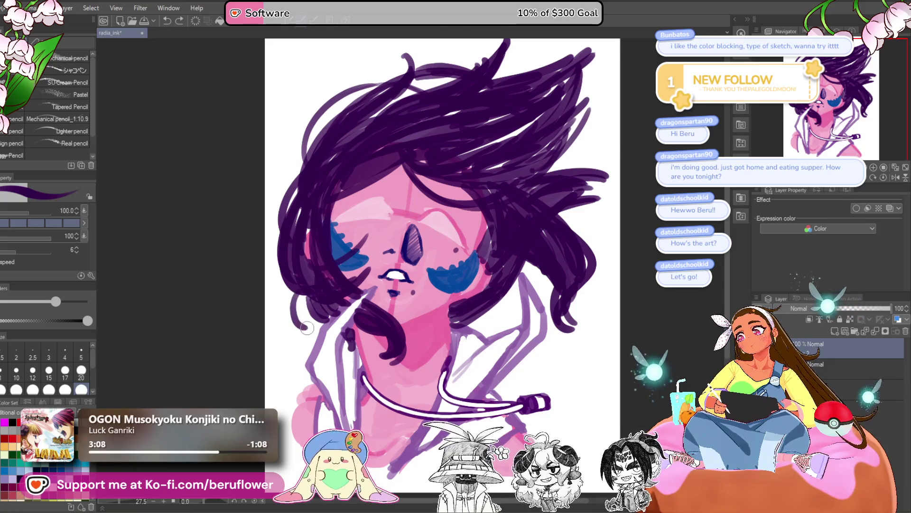
- Darken and thicken the curving hair strand hanging beside the collar
scroll(305, 300, "down", 5)
scroll(535, 290, "up", 7)
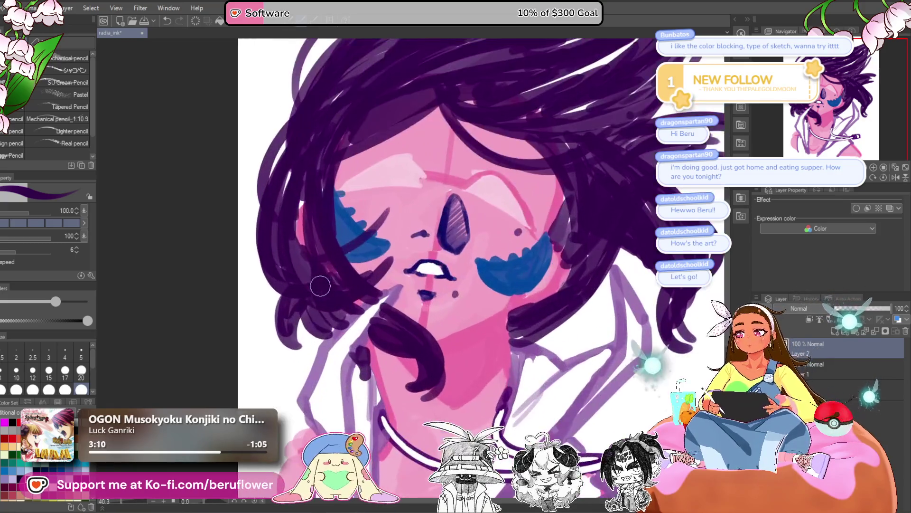
scroll(540, 250, "down", 1)
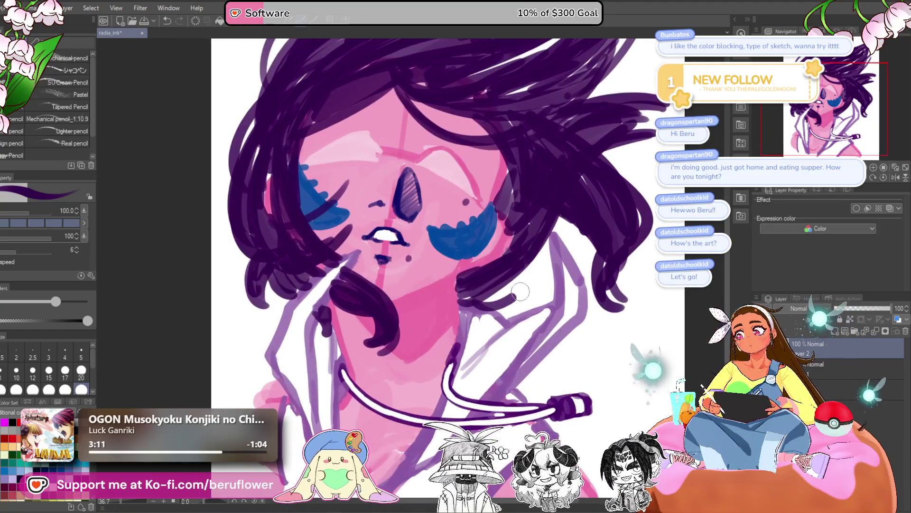
left_click_drag(517, 284, 492, 298)
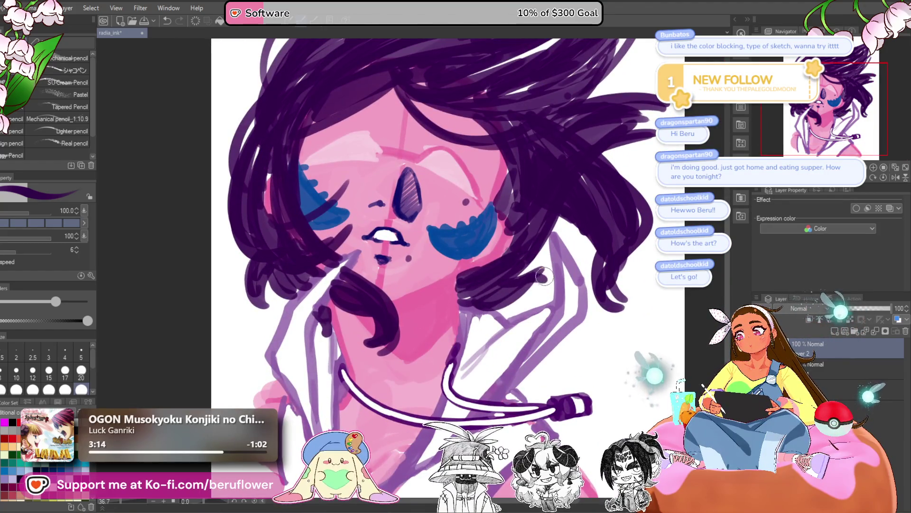
left_click_drag(536, 274, 493, 295)
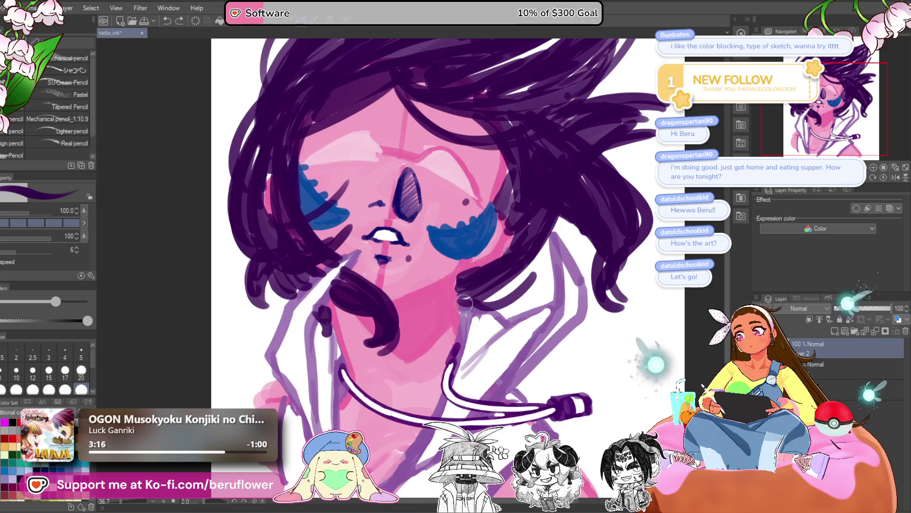
scroll(503, 299, "down", 3)
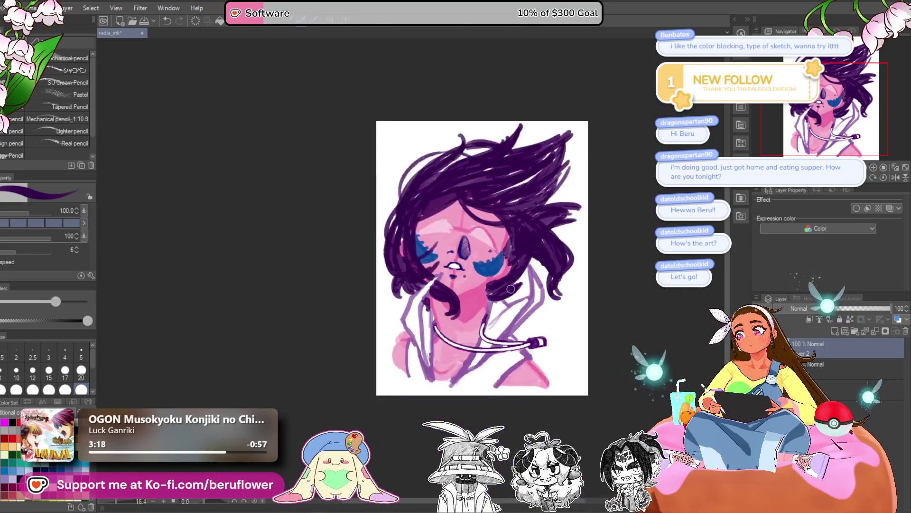
scroll(512, 328, "up", 3)
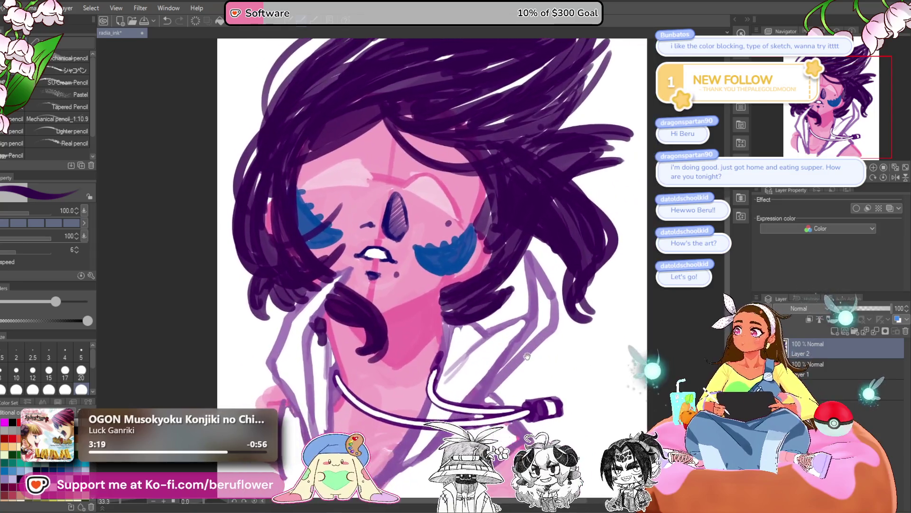
left_click_drag(526, 356, 526, 353)
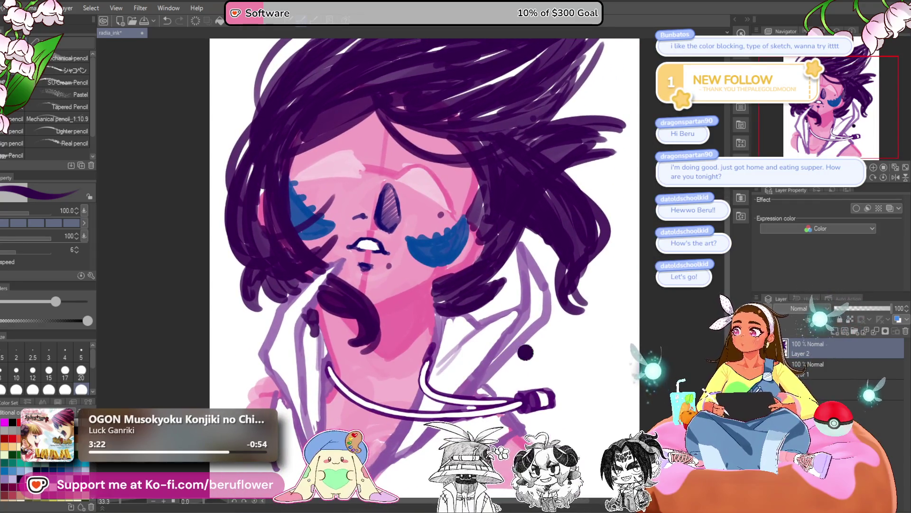
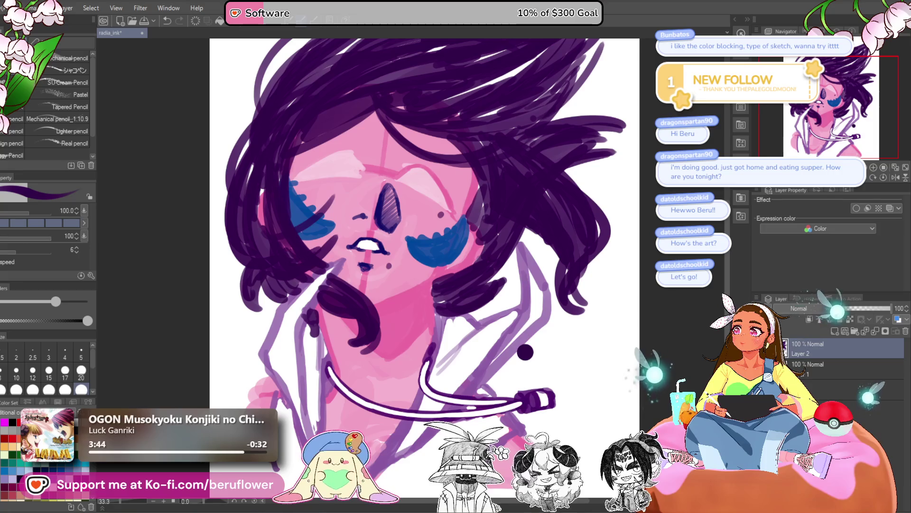
- Sample the pink skin colour from the face and make Layer 2 active again
left_click(439, 221, "alt")
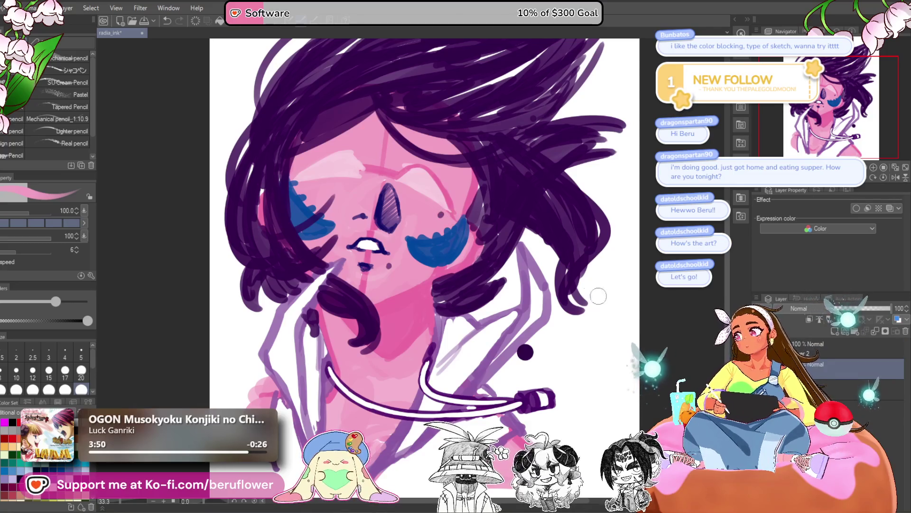
left_click(448, 232, "alt")
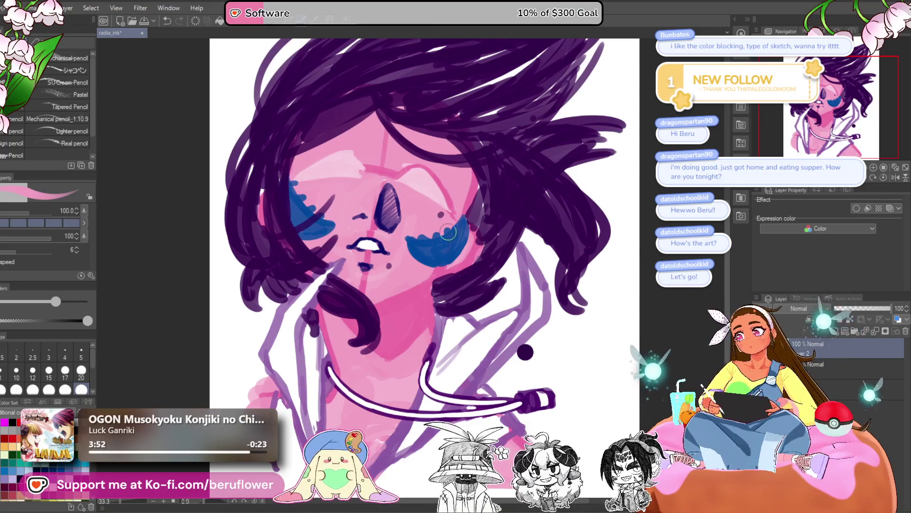
scroll(448, 232, "down", 5)
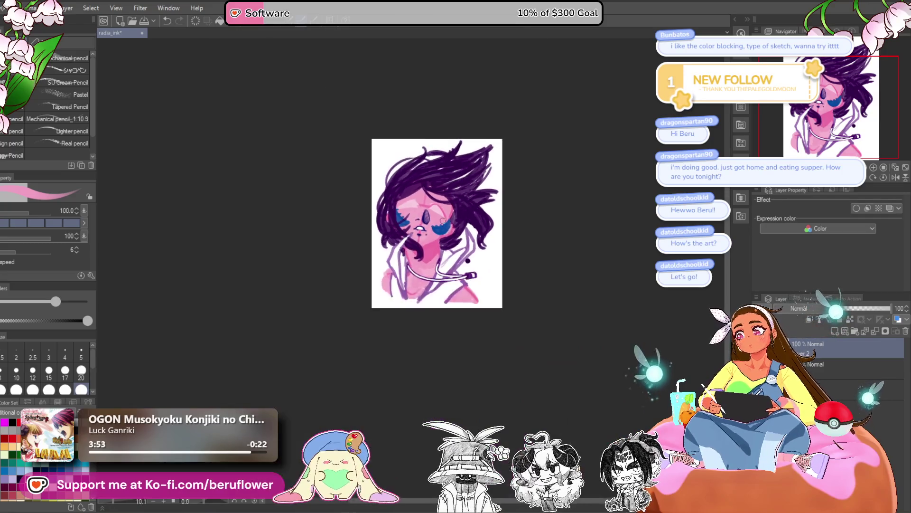
scroll(443, 220, "up", 3)
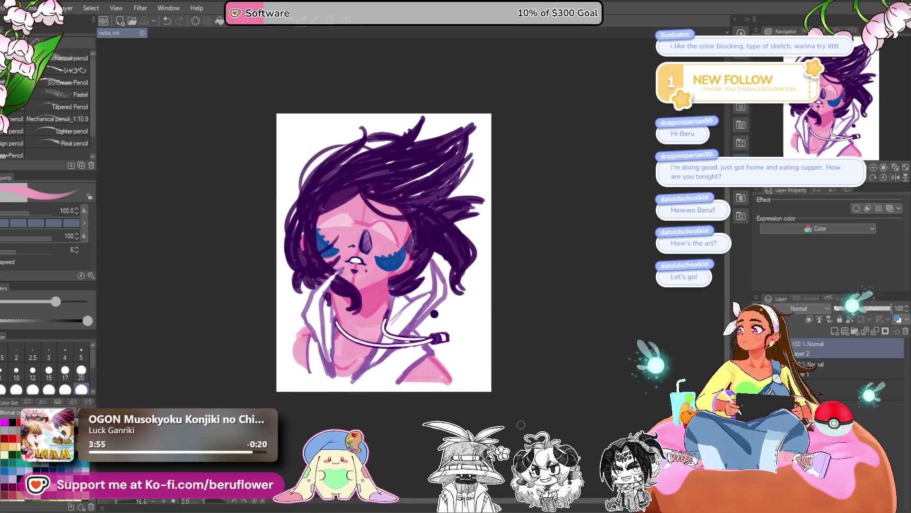
scroll(332, 183, "up", 4)
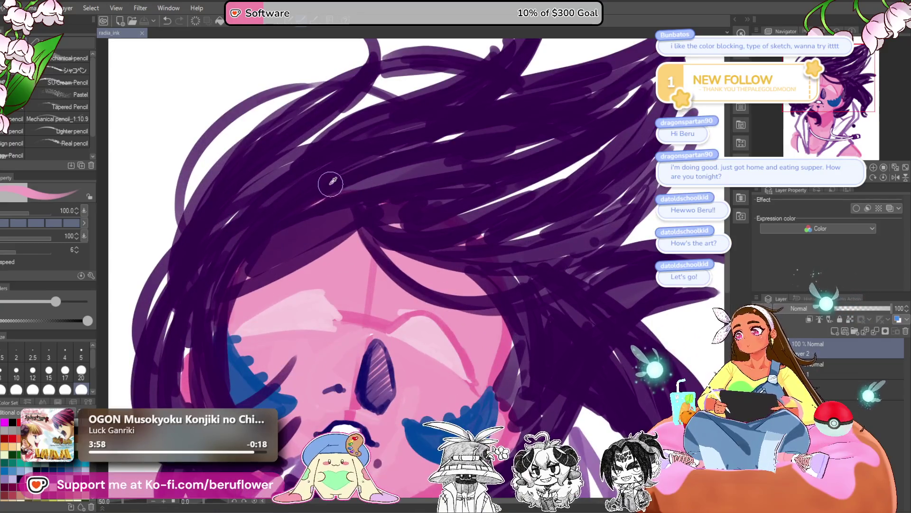
- Pick the dark hair purple, paint two trial lighter strokes in the upper hair, then undo them
left_click(330, 182)
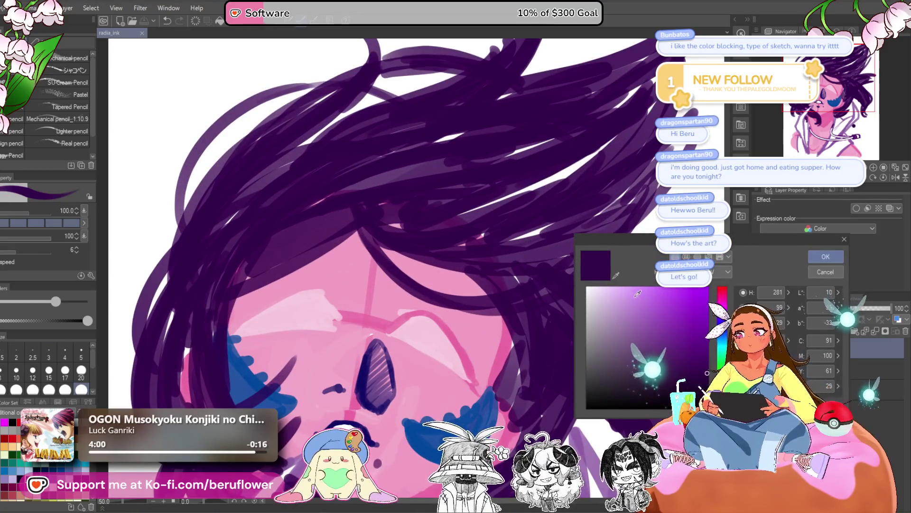
left_click(826, 257)
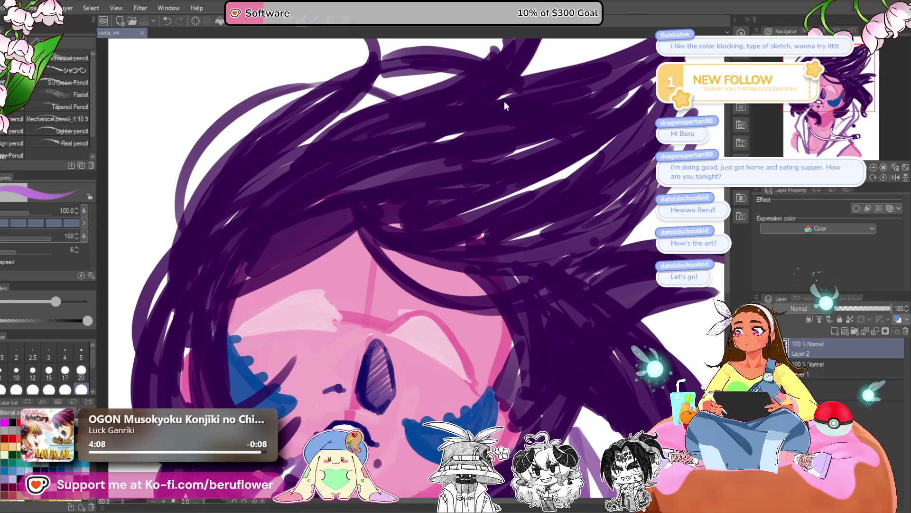
scroll(489, 95, "down", 3)
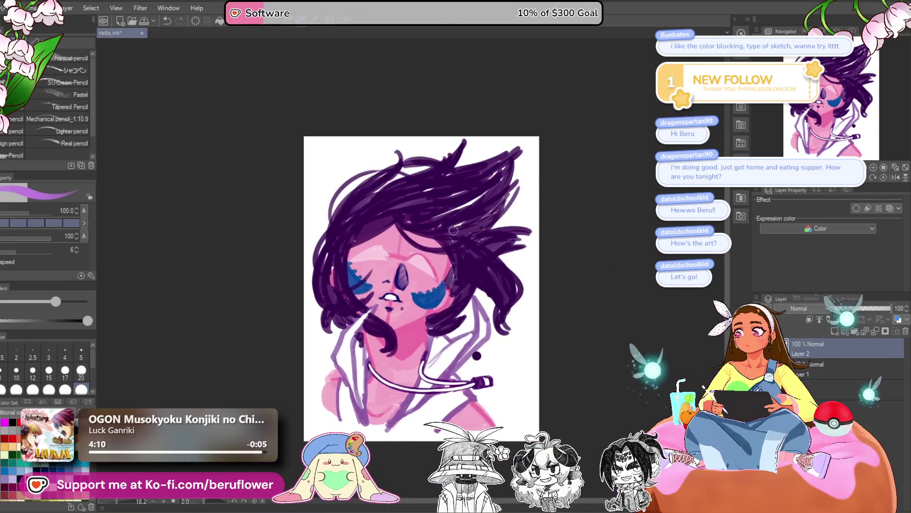
scroll(462, 169, "up", 3)
left_click_drag(439, 166, 415, 186)
left_click_drag(466, 117, 354, 205)
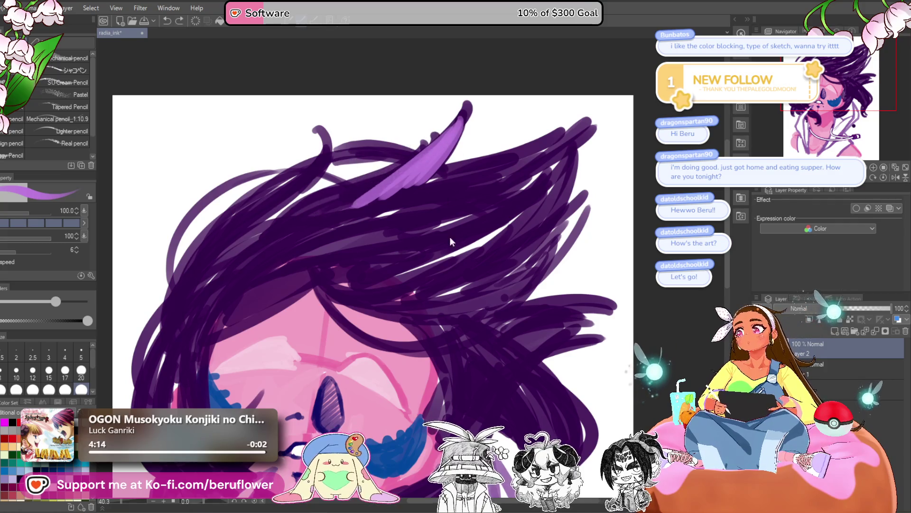
key("ctrl+z")
key("ctrl+z")
key("ctrl+z")
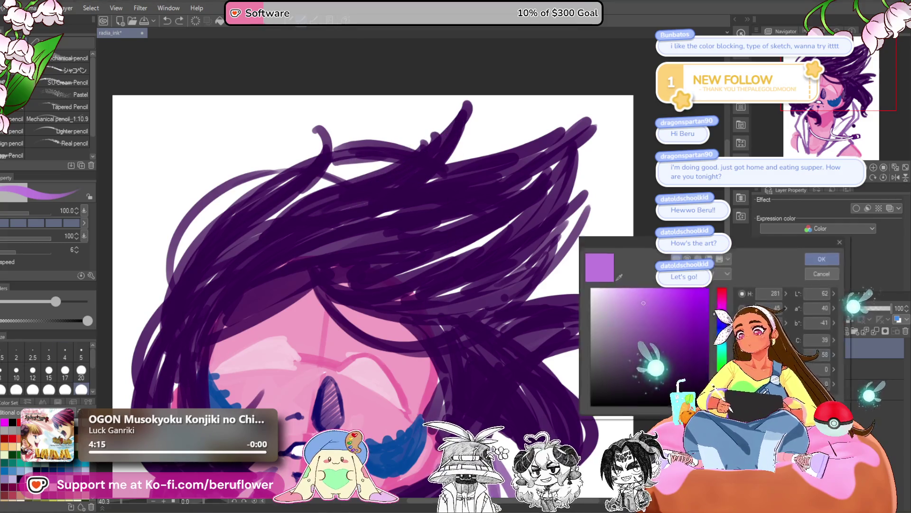
- Choose a lighter purple and paint diagonal highlight strokes through the upper hair
left_click(634, 294)
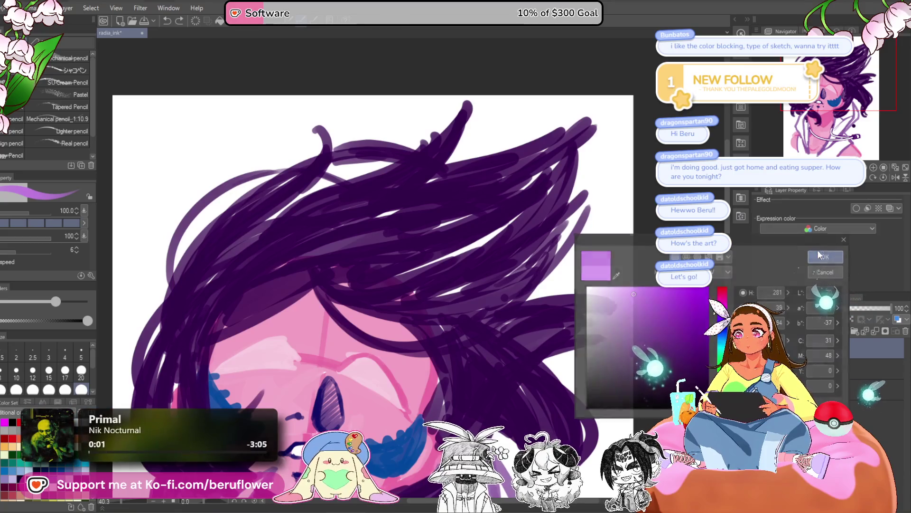
left_click(825, 256)
left_click_drag(462, 113, 389, 193)
mouse_move(443, 142)
left_mouse_down()
mouse_move(338, 209)
mouse_move(327, 202)
left_mouse_up()
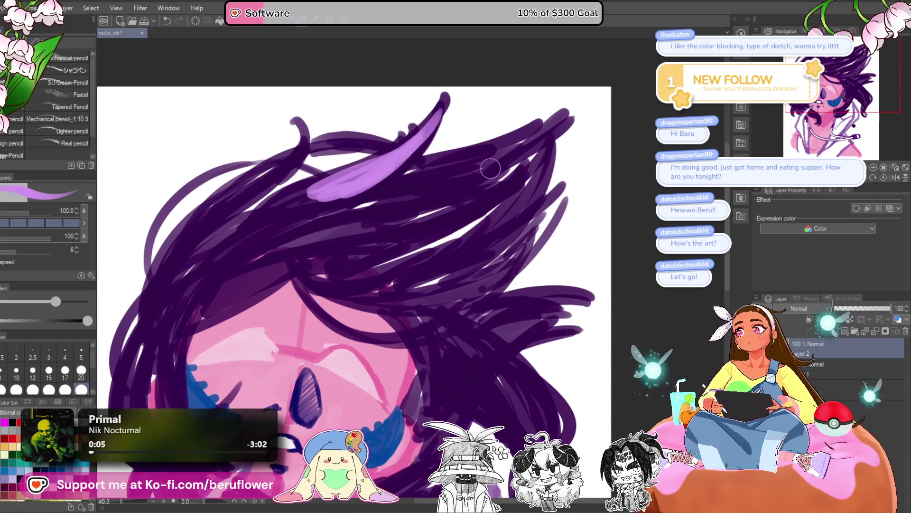
left_click_drag(529, 135, 360, 210)
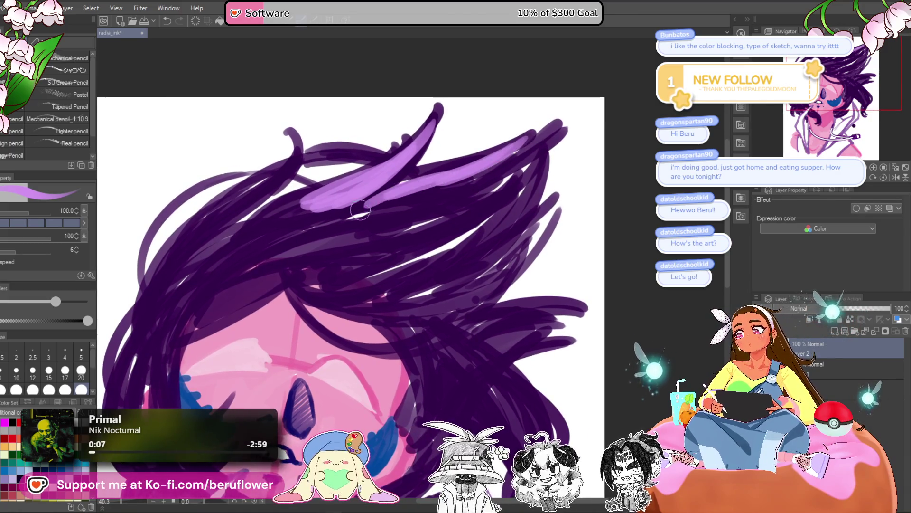
left_click_drag(526, 142, 340, 227)
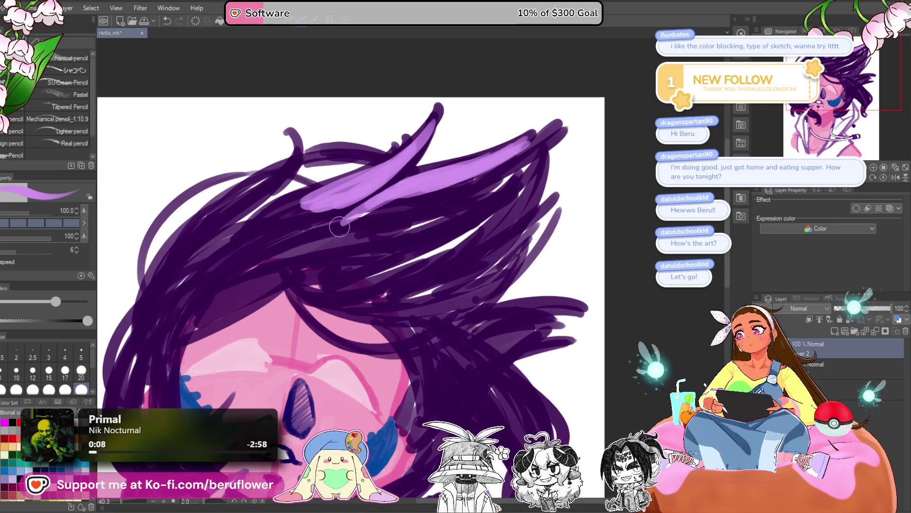
- Extend the light-purple highlight into the upper-left hair, redoing one stroke
scroll(339, 227, "down", 3)
left_click_drag(383, 163, 287, 234)
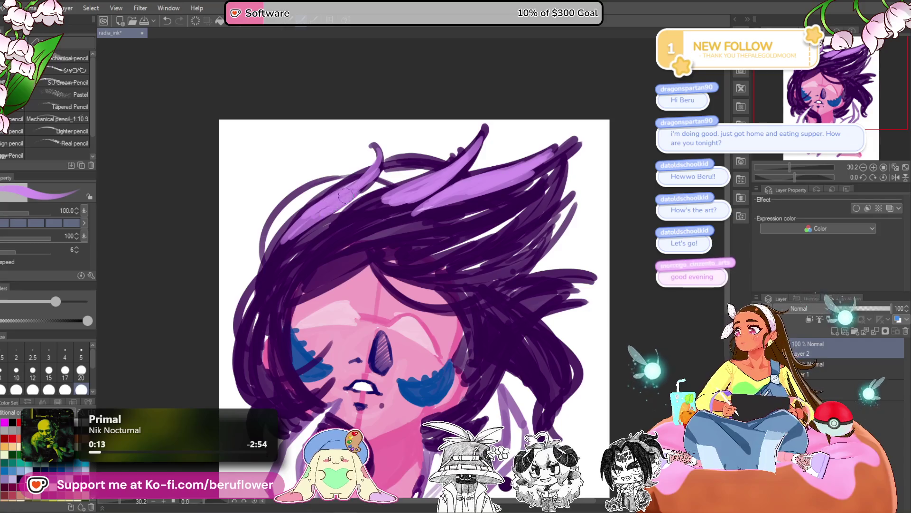
left_click_drag(328, 213, 284, 259)
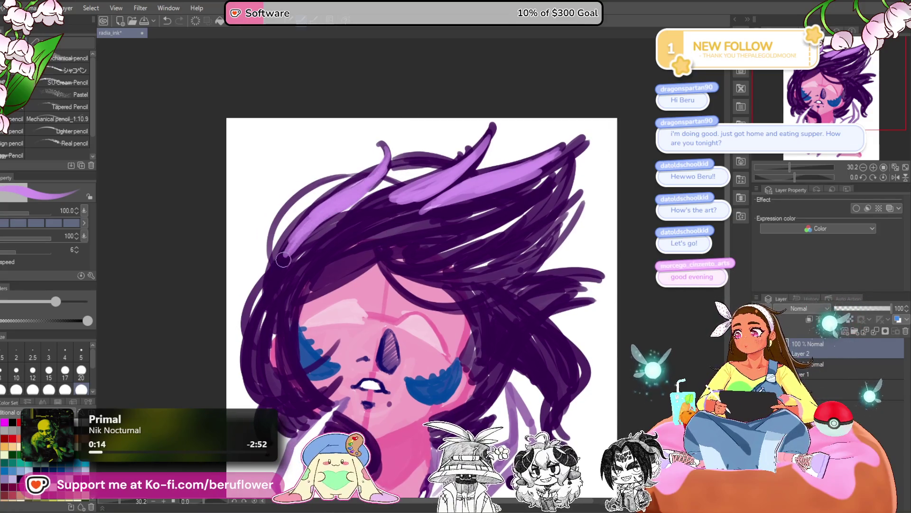
key("ctrl+z")
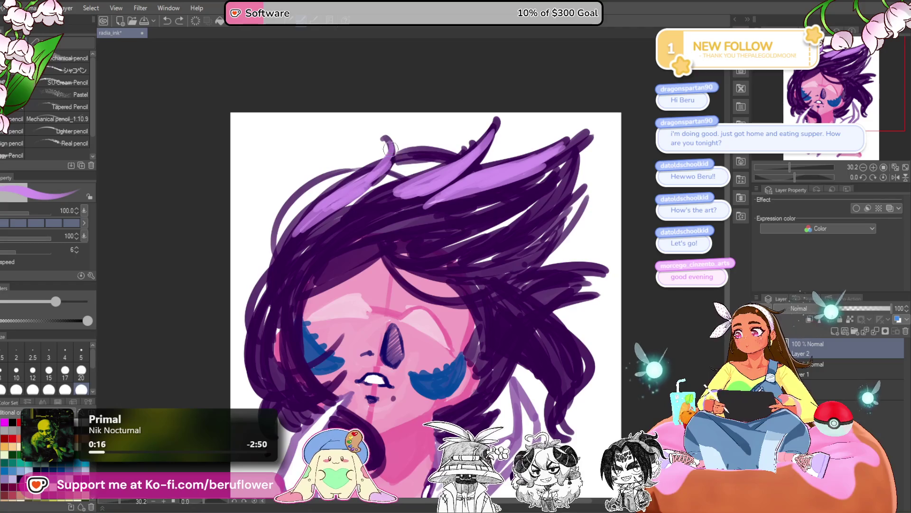
left_click_drag(389, 149, 331, 207)
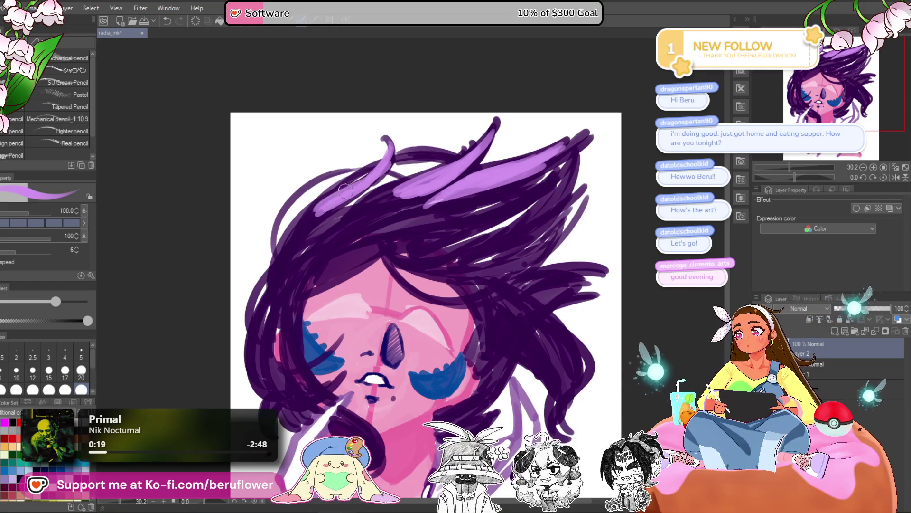
- Hatch light-purple highlights into the right-side hair strands
left_click_drag(640, 229, 579, 228)
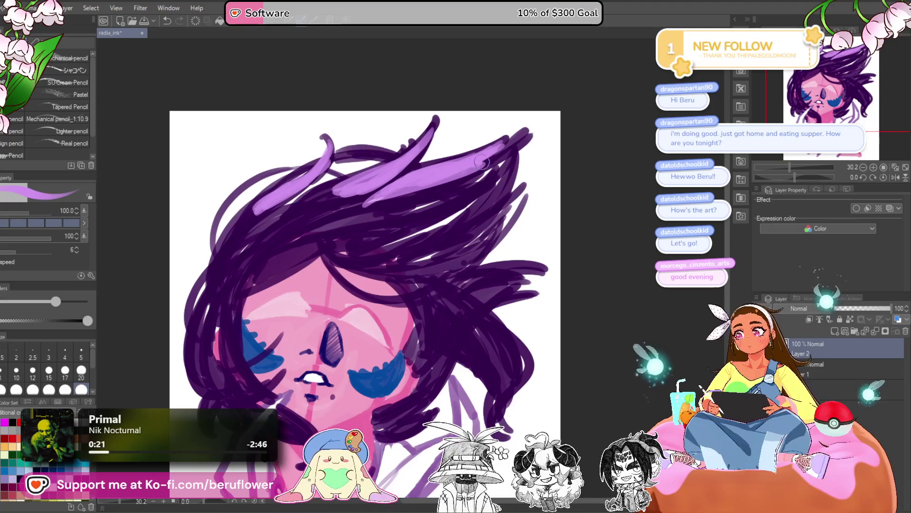
left_click_drag(448, 223, 497, 166)
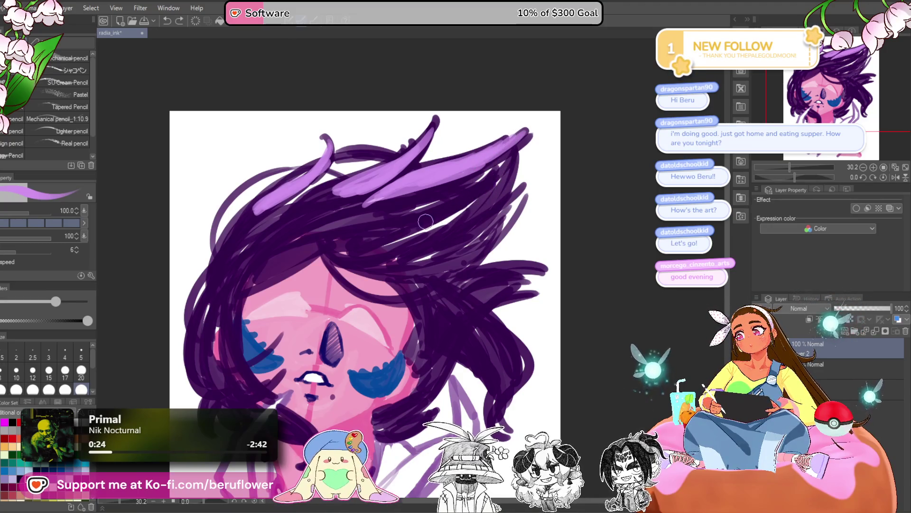
left_click_drag(457, 190, 422, 201)
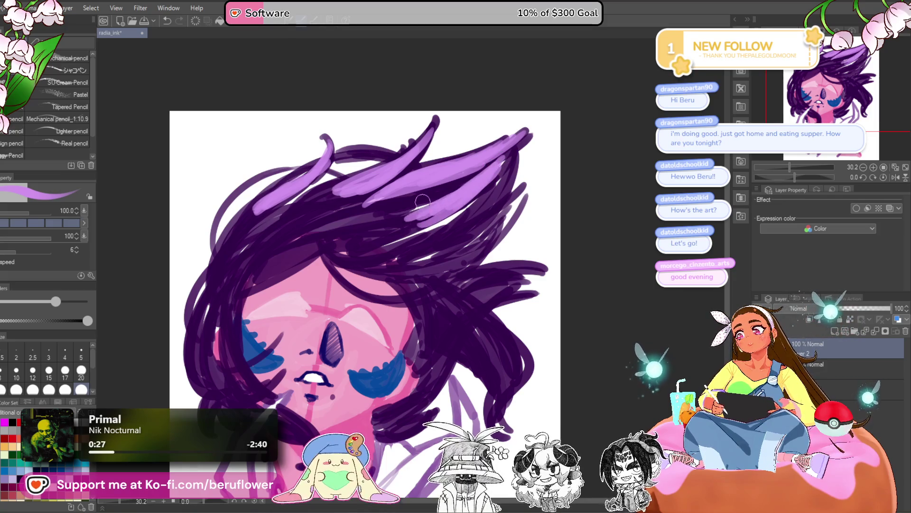
scroll(507, 158, "up", 1)
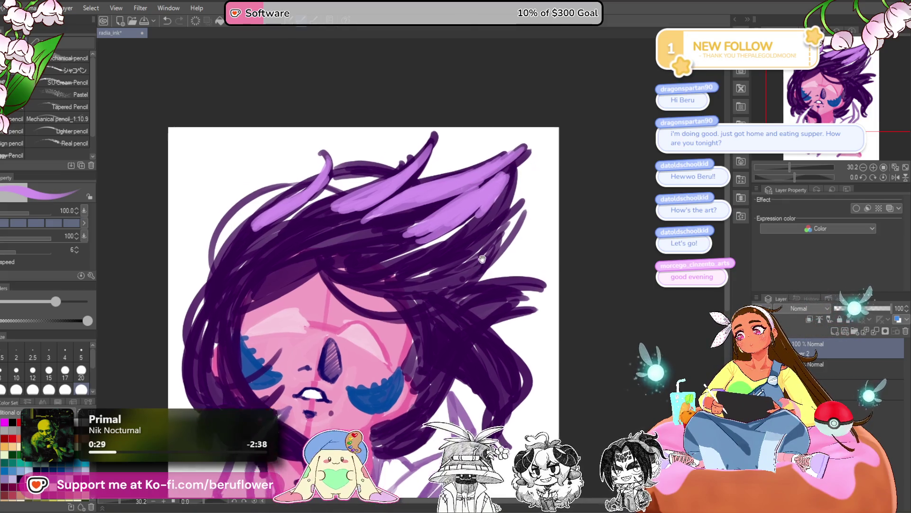
left_click_drag(489, 164, 484, 150)
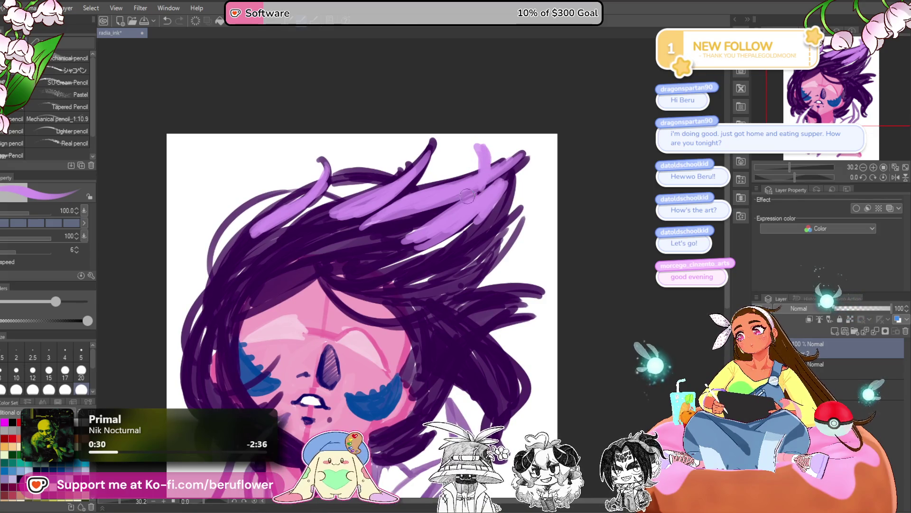
mouse_move(342, 269)
left_mouse_down()
mouse_move(545, 282)
mouse_move(508, 321)
left_mouse_up()
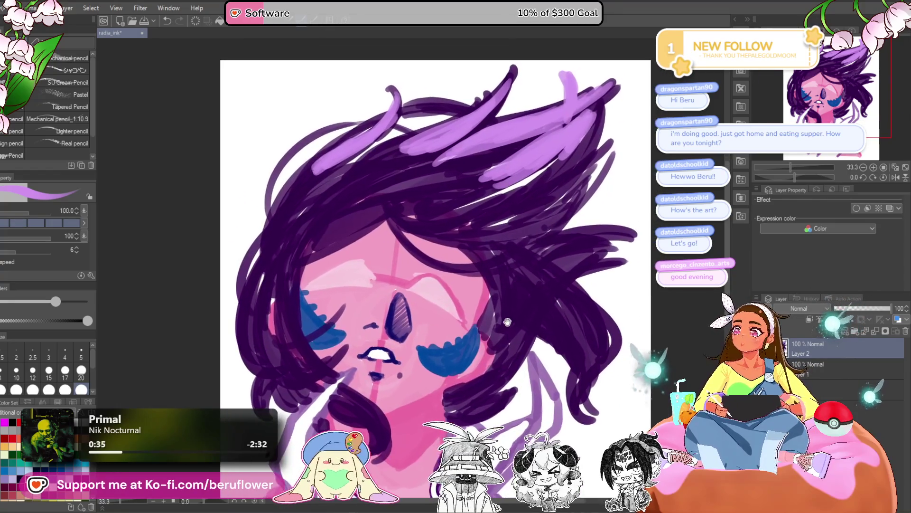
mouse_move(516, 354)
left_mouse_down()
mouse_move(524, 318)
mouse_move(474, 335)
mouse_move(444, 318)
mouse_move(434, 299)
left_mouse_up()
mouse_move(496, 324)
left_mouse_down()
mouse_move(474, 246)
mouse_move(503, 294)
mouse_move(512, 273)
left_mouse_up()
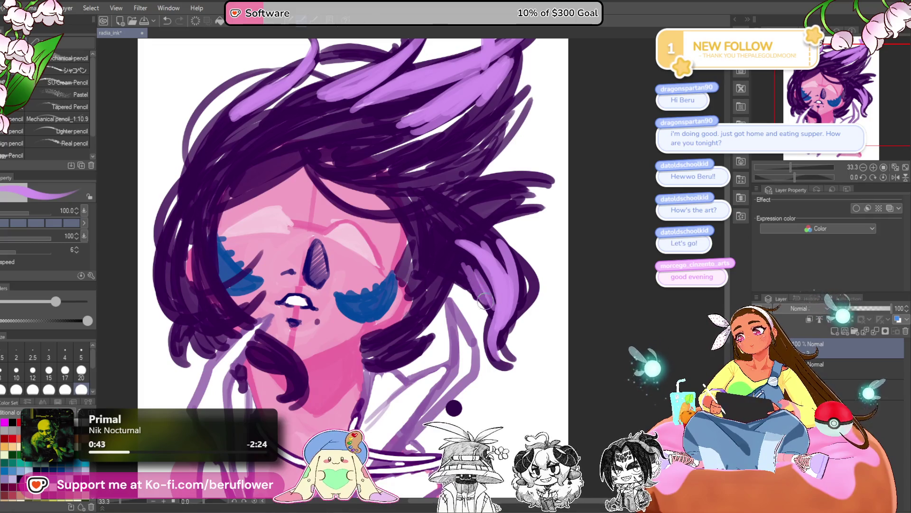
mouse_move(521, 261)
left_mouse_down()
mouse_move(522, 318)
mouse_move(521, 280)
mouse_move(614, 246)
left_mouse_up()
- Paint lavender over the dark chin strand and add a lavender curve on the hand
mouse_move(358, 304)
left_mouse_down()
mouse_move(389, 332)
mouse_move(368, 357)
left_mouse_up()
left_click_drag(366, 319, 379, 332)
left_click_drag(311, 247, 368, 278)
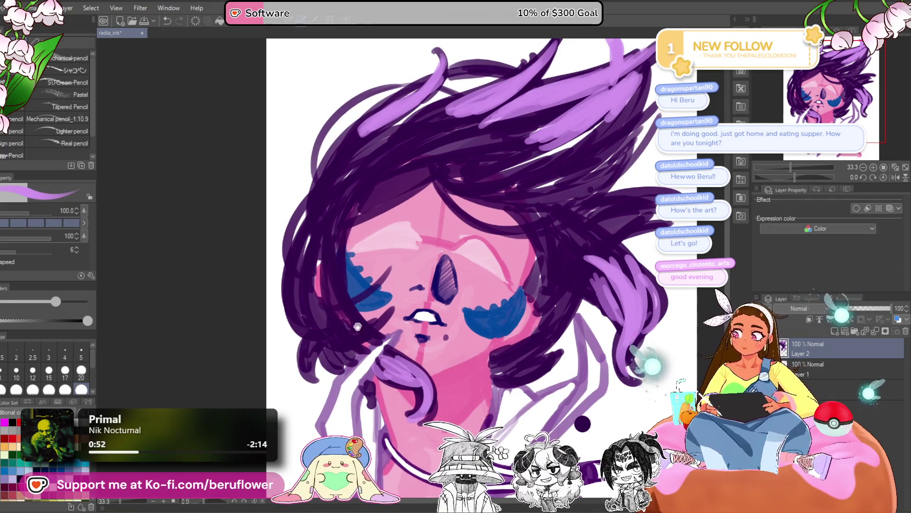
left_click_drag(389, 304, 387, 303)
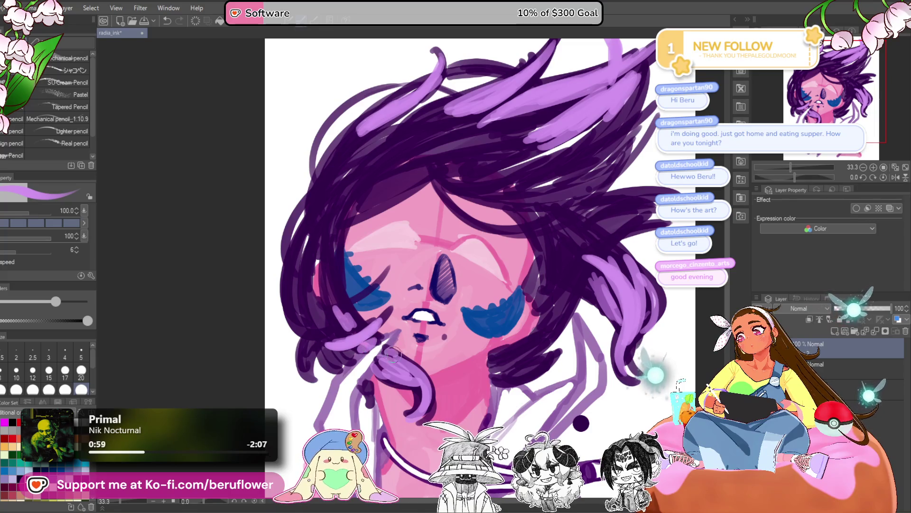
left_click_drag(356, 322, 360, 325)
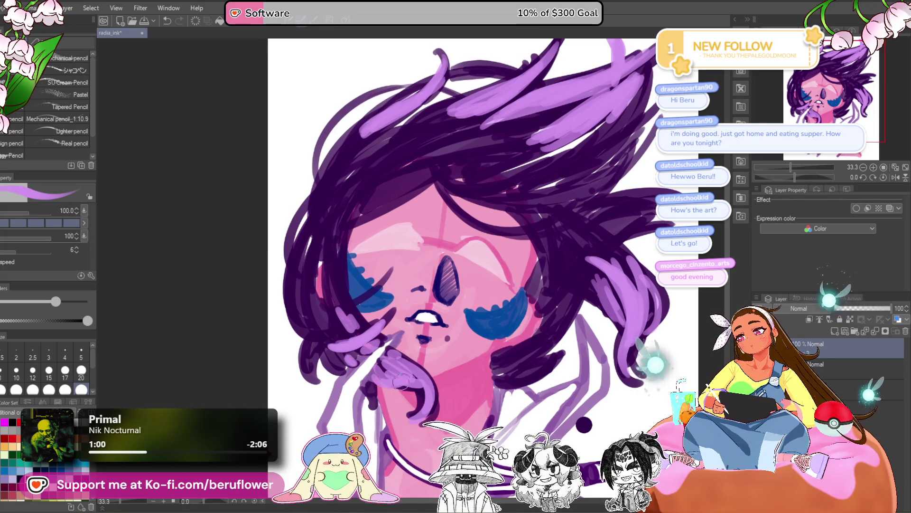
left_click_drag(435, 378, 449, 401)
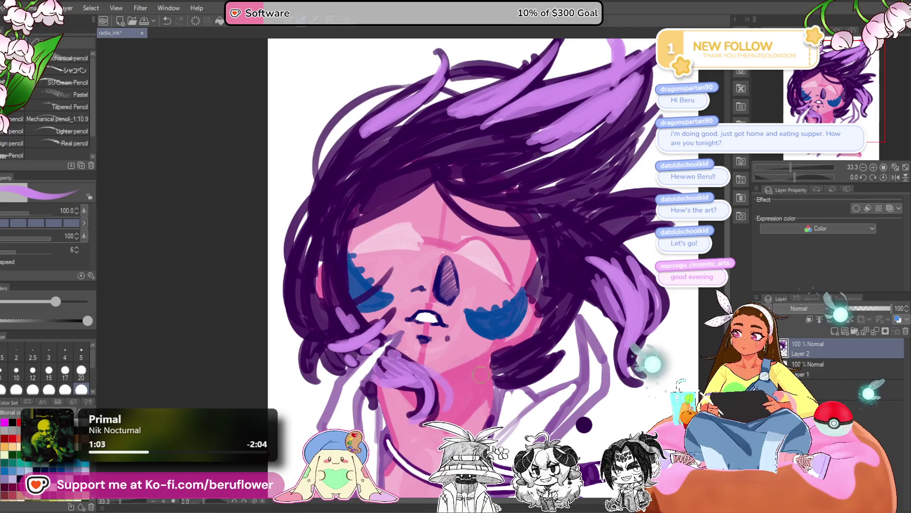
- Extend the right hair strand and add more light-purple highlights over the upper-right hair
scroll(471, 383, "down", 3)
scroll(474, 360, "up", 1)
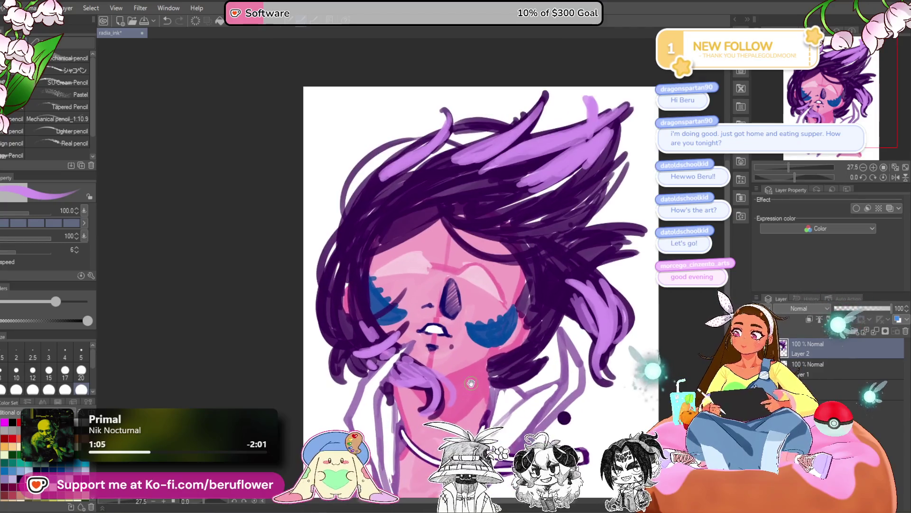
left_click_drag(503, 315, 503, 326)
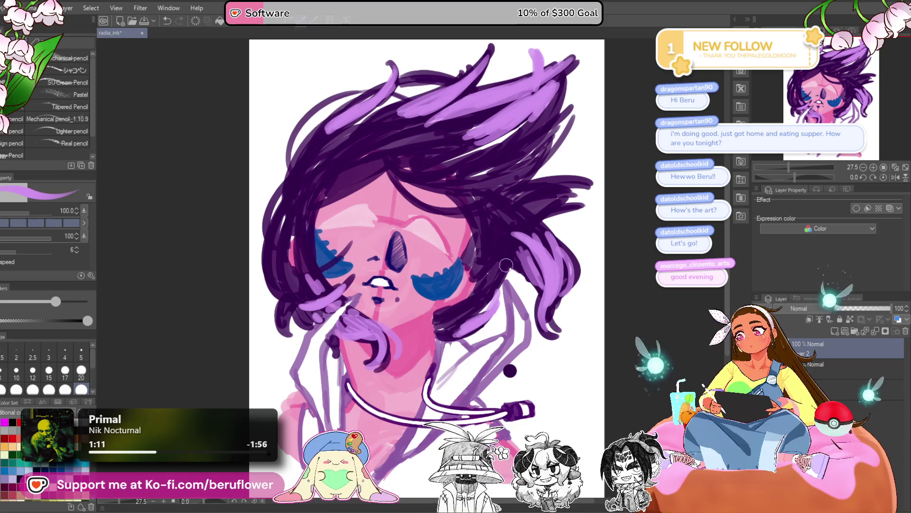
left_click_drag(501, 261, 493, 281)
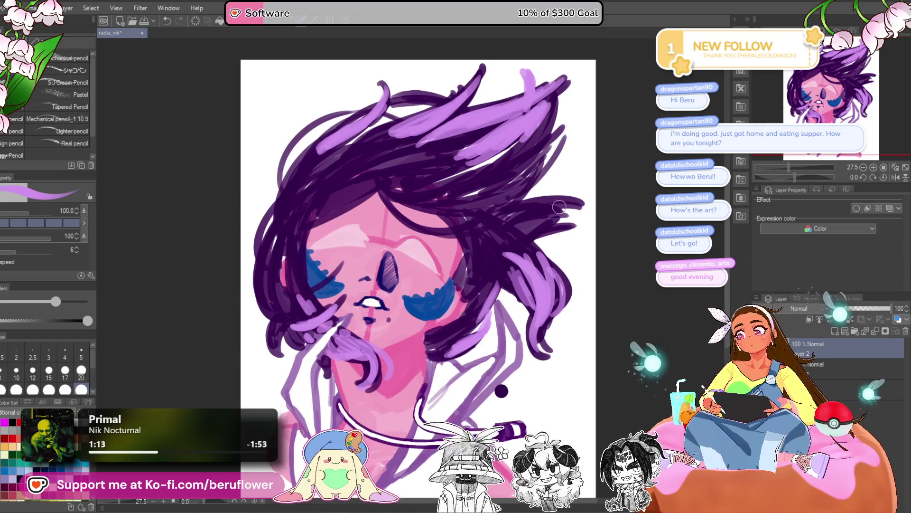
mouse_move(532, 210)
left_mouse_down()
mouse_move(588, 208)
mouse_move(517, 216)
mouse_move(591, 208)
mouse_move(532, 218)
mouse_move(567, 223)
mouse_move(532, 220)
mouse_move(569, 229)
mouse_move(518, 214)
left_mouse_up()
scroll(518, 214, "up", 1)
mouse_move(534, 138)
left_mouse_down()
mouse_move(464, 192)
mouse_move(467, 168)
left_mouse_up()
left_click(284, 163, "alt")
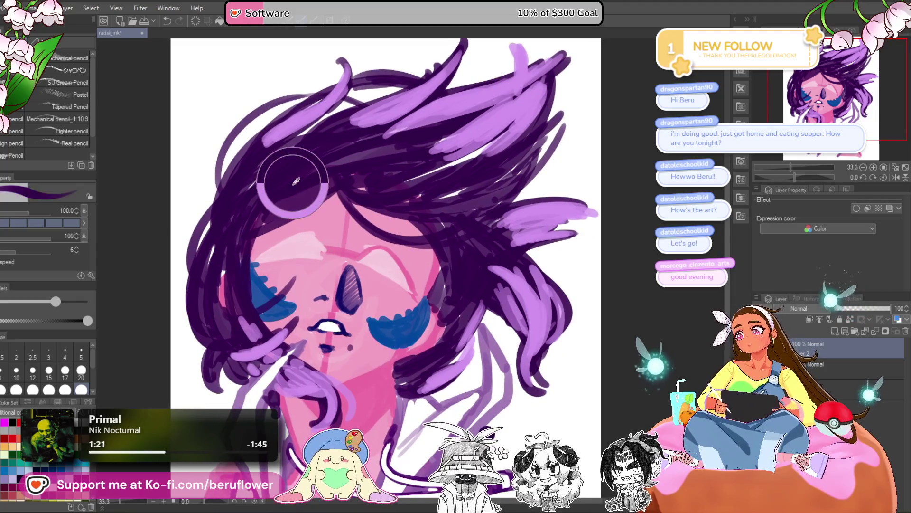
key("ctrl+shift+c")
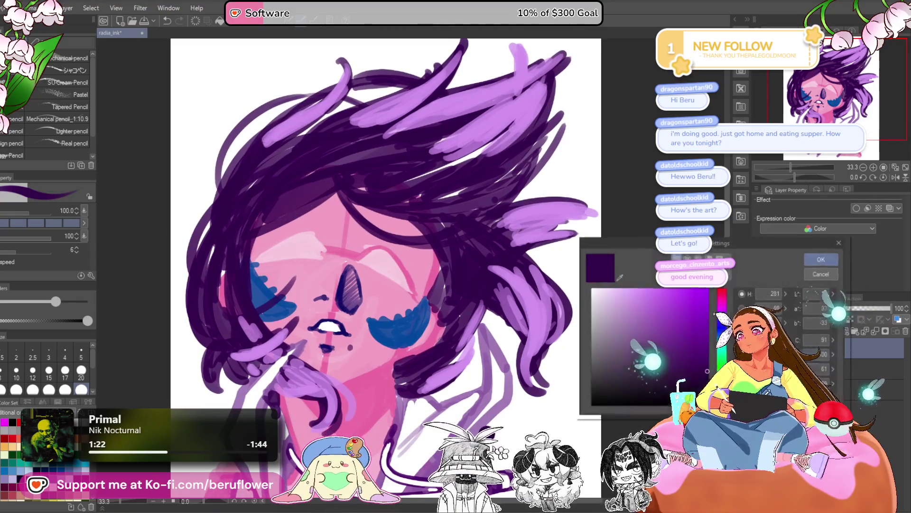
left_click(826, 256)
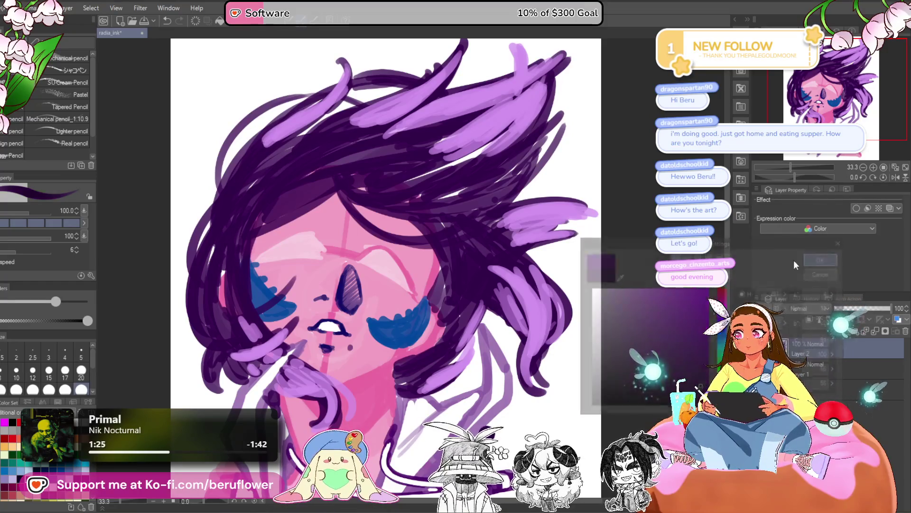
left_click_drag(533, 245, 532, 265)
left_click_drag(424, 205, 531, 155)
mouse_move(377, 230)
left_mouse_down()
mouse_move(517, 160)
mouse_move(446, 190)
left_mouse_up()
key("ctrl+z")
key("ctrl+z")
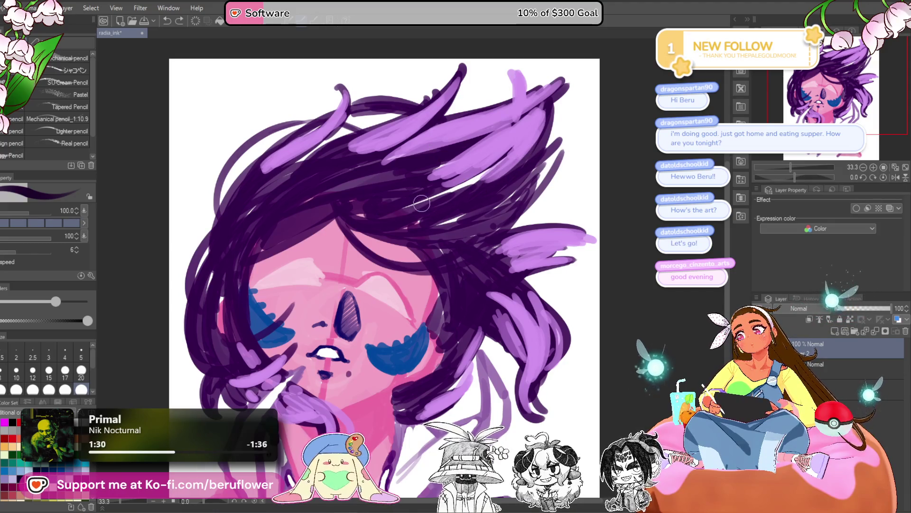
left_click_drag(412, 212, 547, 137)
key("ctrl+z")
mouse_move(512, 166)
left_mouse_down()
mouse_move(378, 206)
mouse_move(482, 178)
mouse_move(397, 202)
left_mouse_up()
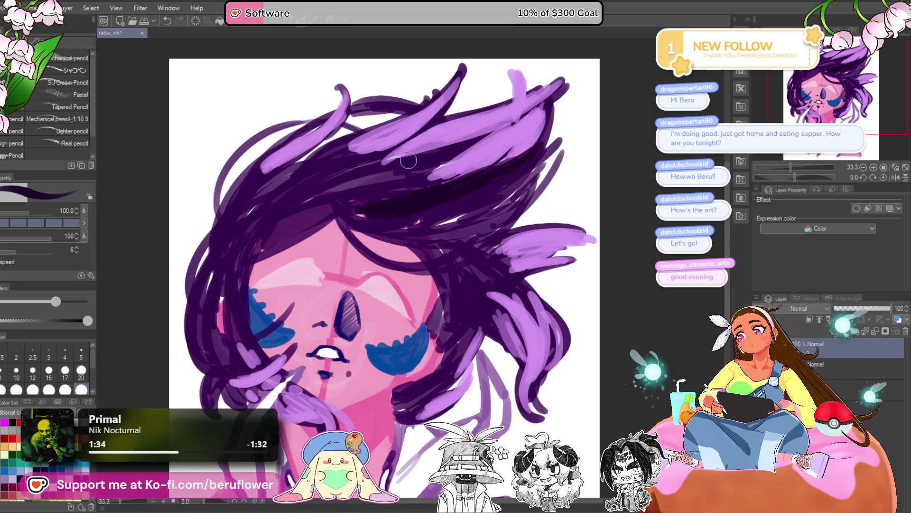
left_click_drag(408, 160, 401, 166)
left_click_drag(416, 258, 502, 232)
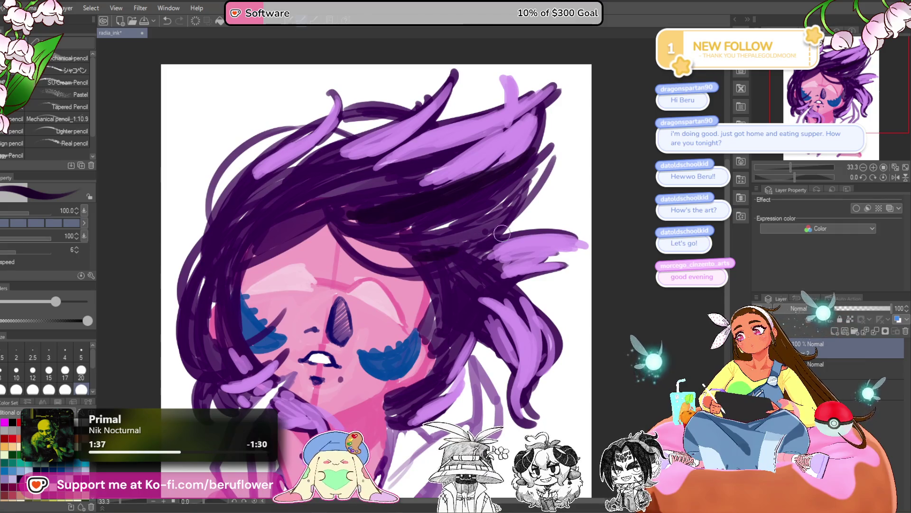
left_click_drag(425, 258, 424, 263)
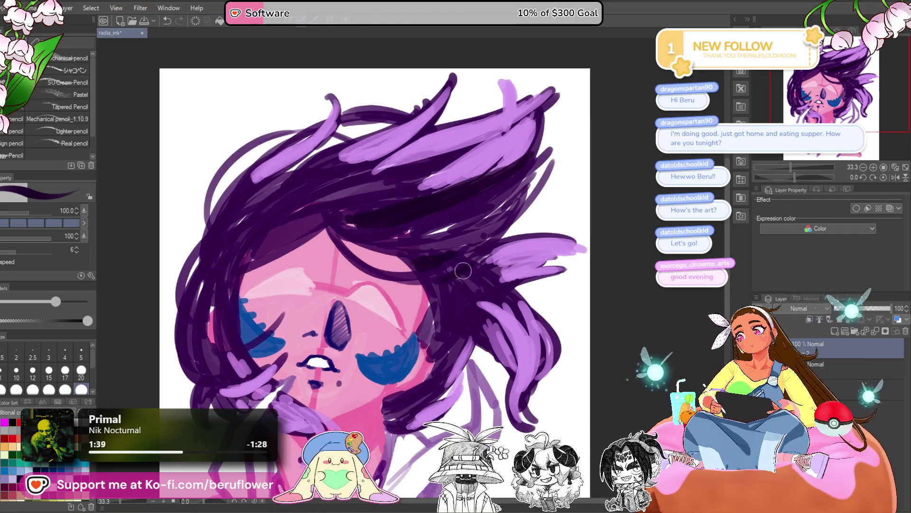
scroll(450, 280, "down", 3)
scroll(448, 278, "up", 3)
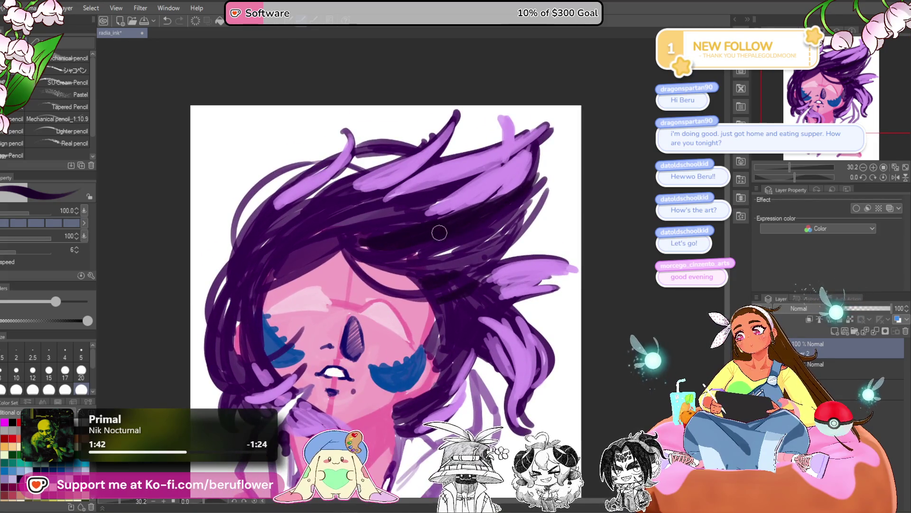
left_click_drag(411, 259, 462, 263)
left_click_drag(467, 218, 506, 191)
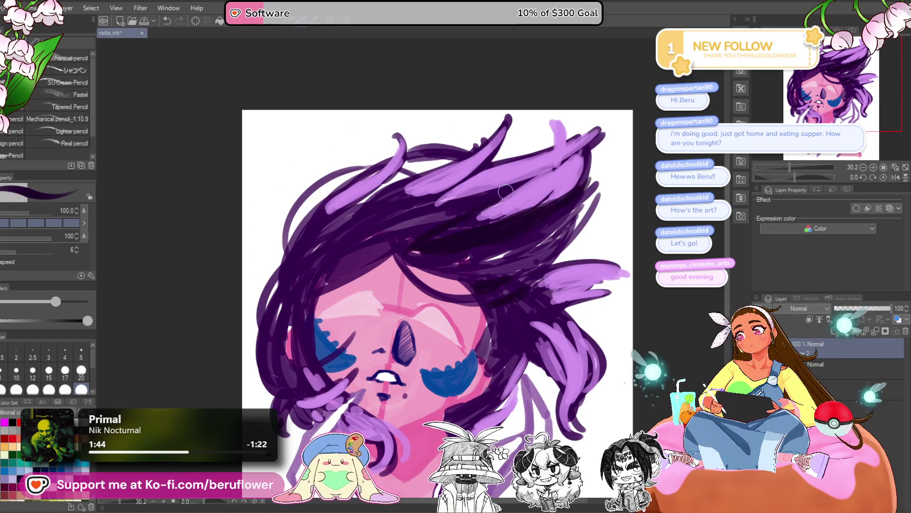
scroll(420, 241, "down", 3)
scroll(421, 241, "up", 3)
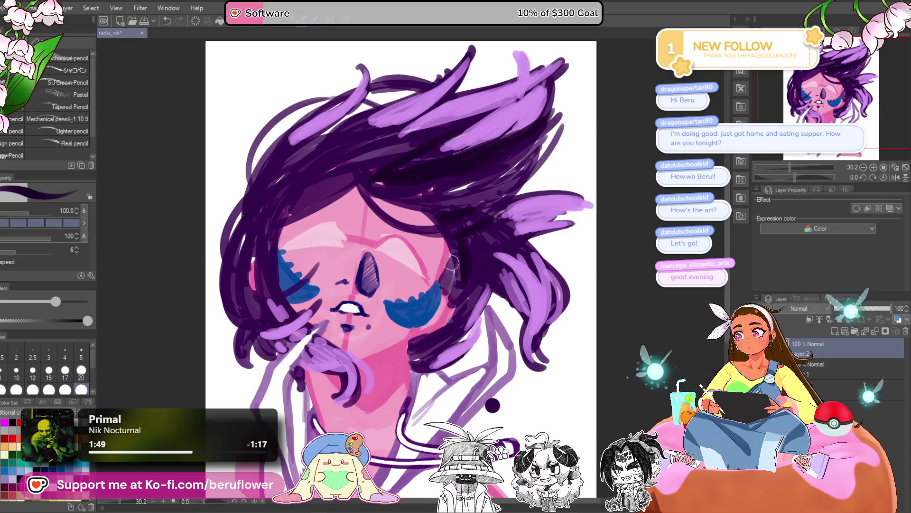
left_click_drag(387, 361, 410, 359)
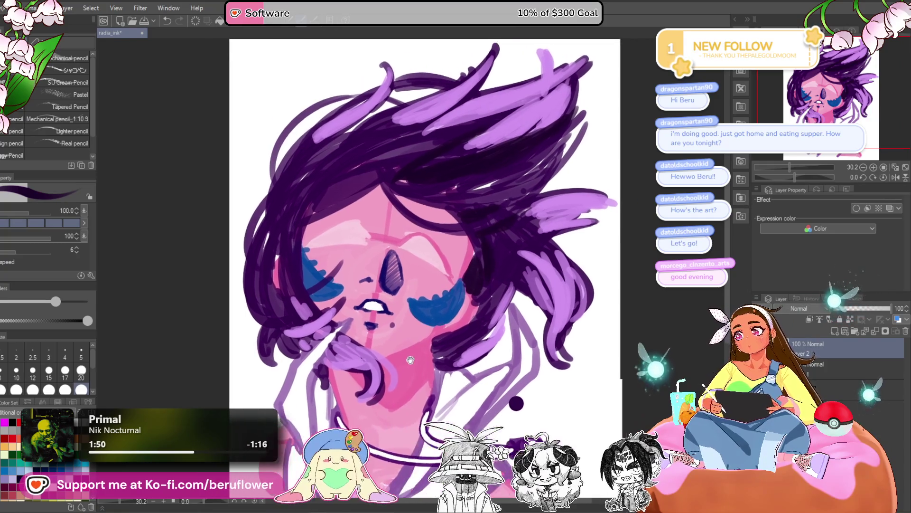
mouse_move(453, 261)
left_mouse_down()
mouse_move(490, 277)
mouse_move(480, 288)
left_mouse_up()
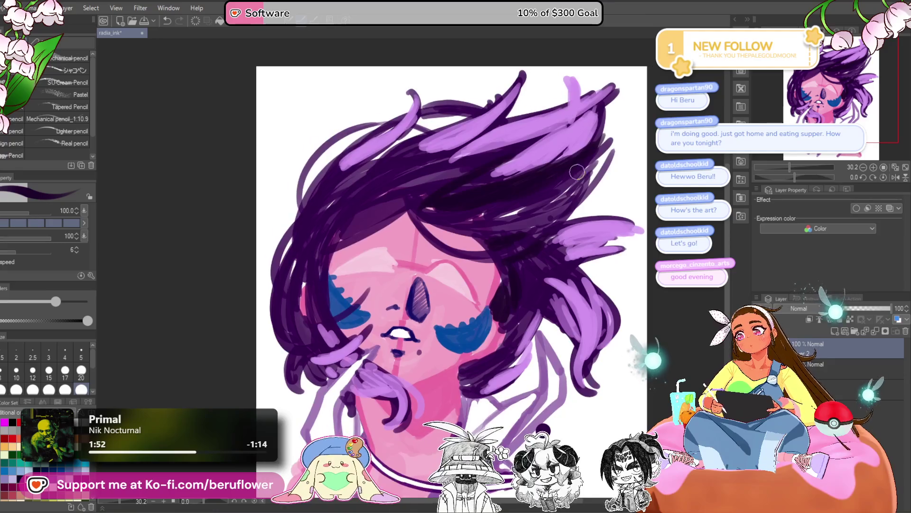
left_click_drag(606, 140, 553, 190)
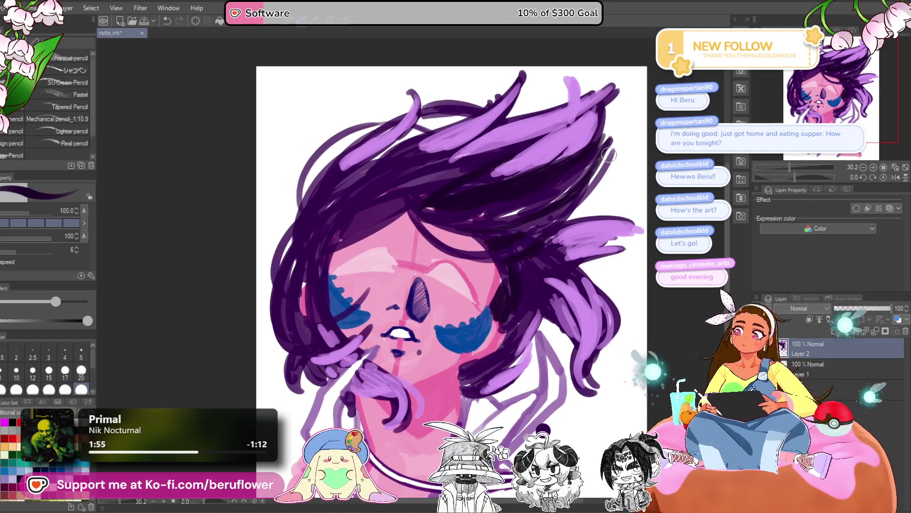
left_click_drag(609, 154, 534, 218)
left_click_drag(424, 282, 445, 282)
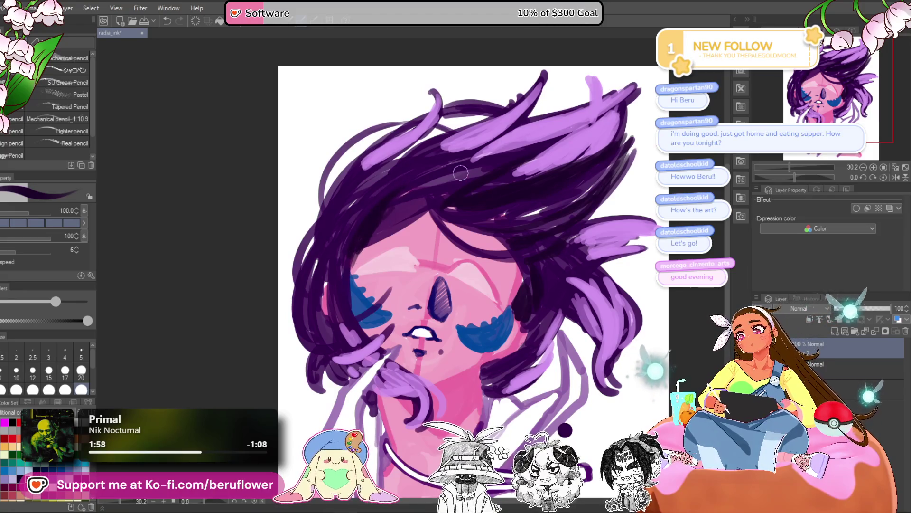
scroll(460, 173, "up", 3)
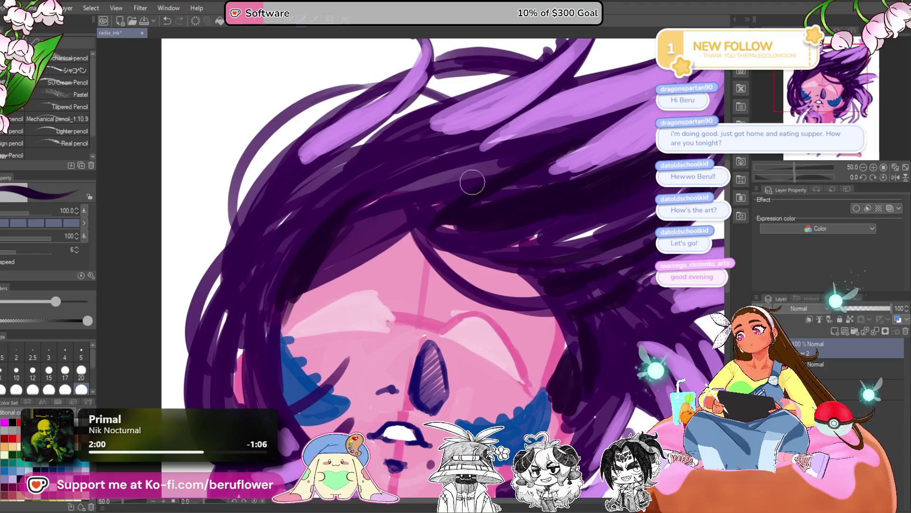
scroll(458, 192, "up", 1)
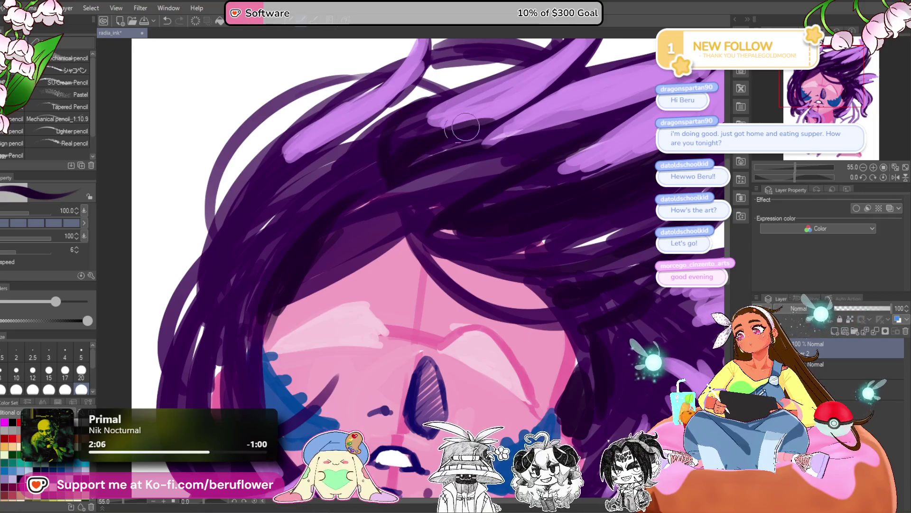
scroll(389, 170, "down", 3)
scroll(403, 187, "up", 3)
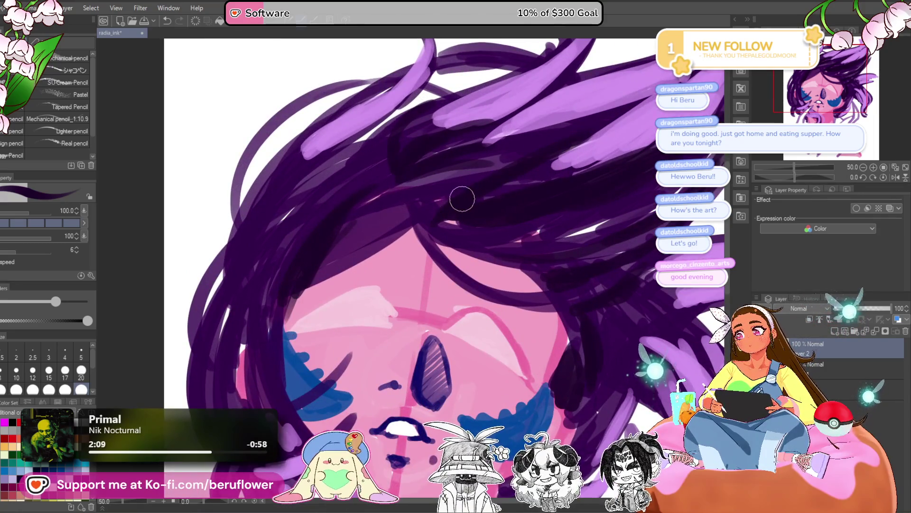
left_click_drag(484, 215, 428, 215)
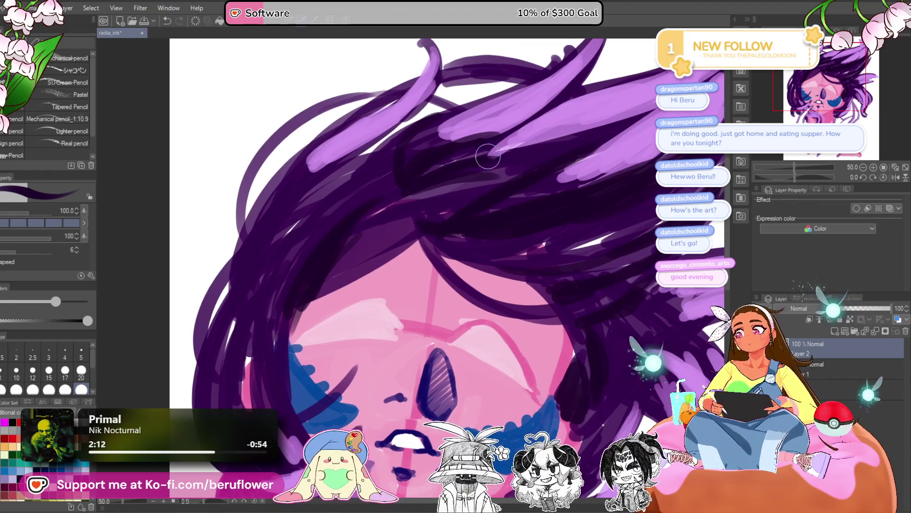
scroll(519, 171, "down", 4)
scroll(518, 173, "up", 3)
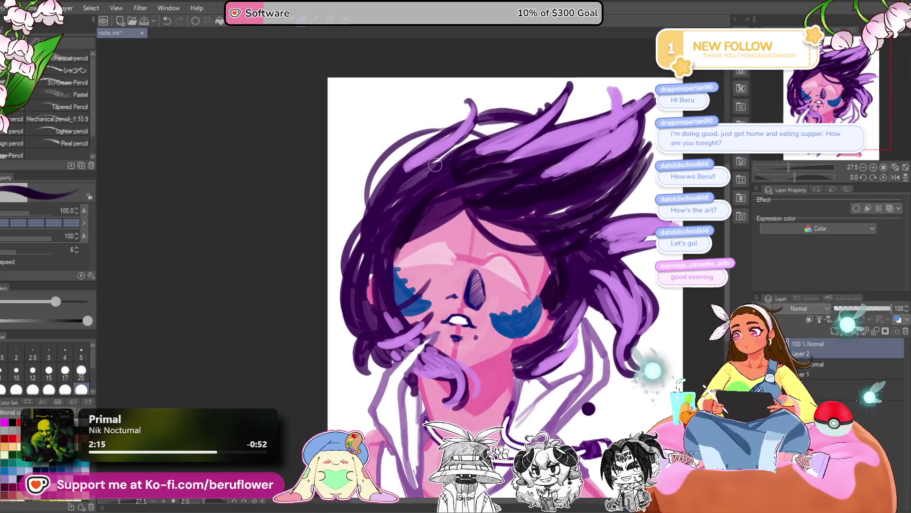
left_click_drag(428, 190, 471, 142)
left_click_drag(477, 264, 434, 262)
left_click_drag(369, 414, 385, 375)
left_click_drag(477, 286, 455, 290)
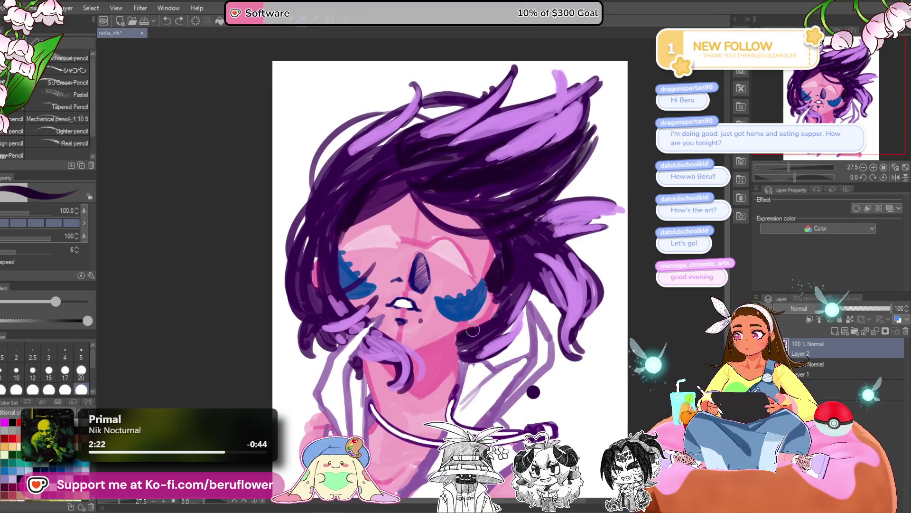
left_click_drag(465, 346, 479, 357)
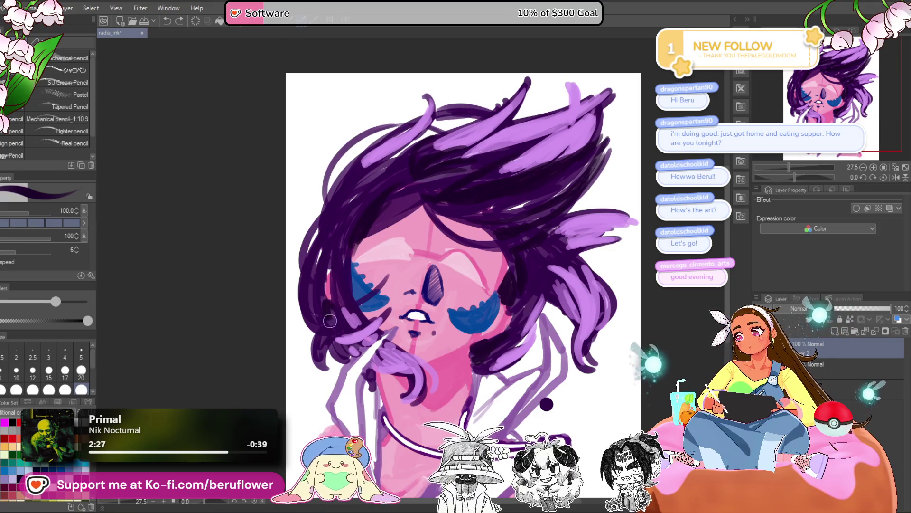
left_click_drag(619, 280, 605, 280)
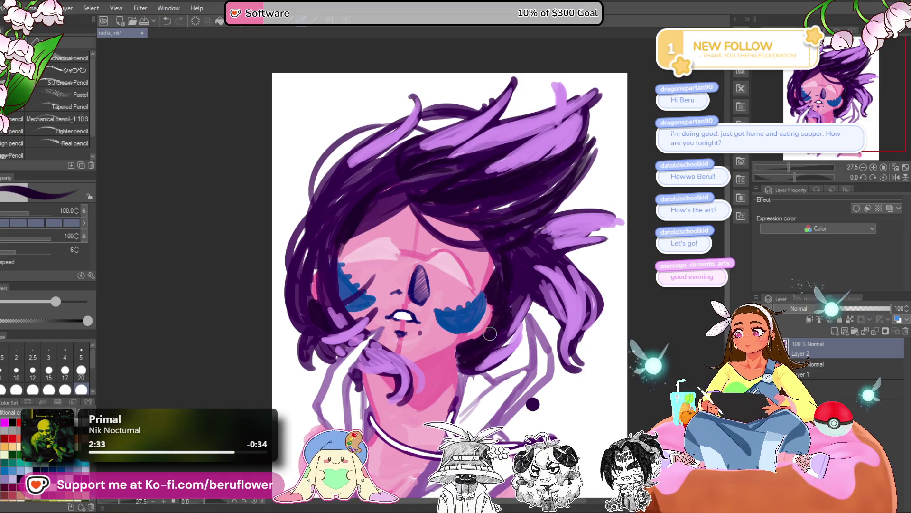
scroll(490, 334, "up", 1)
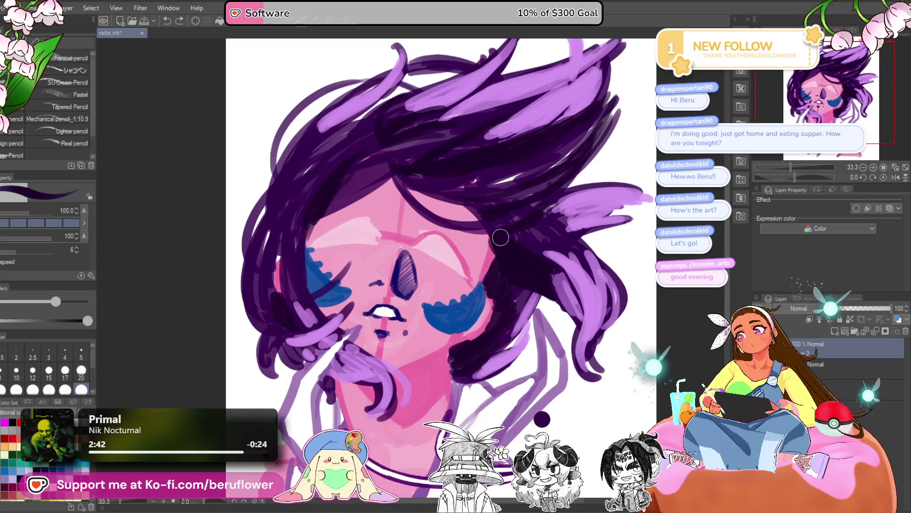
scroll(494, 299, "up", 2)
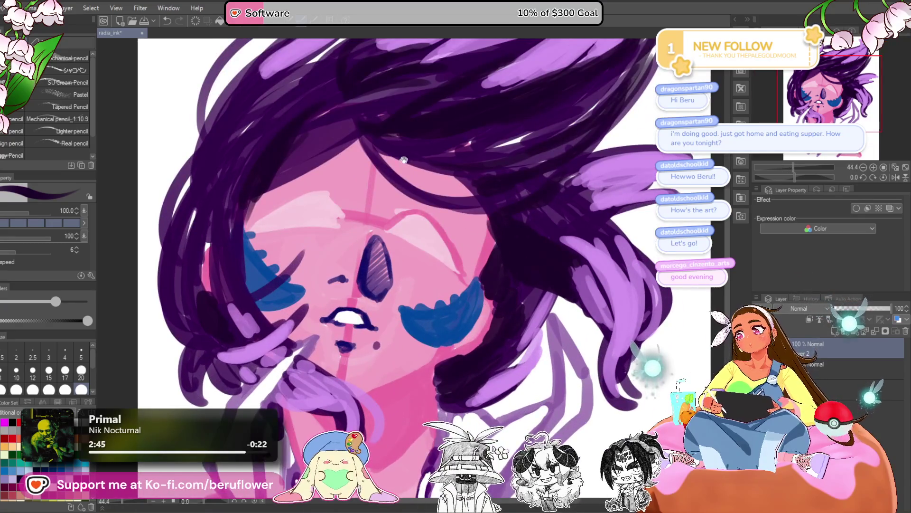
scroll(420, 179, "down", 4)
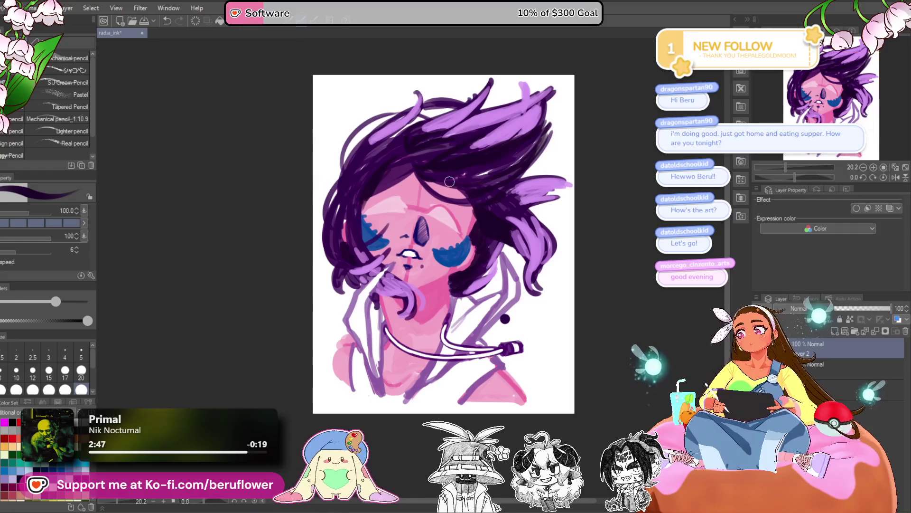
left_click_drag(374, 280, 412, 328)
scroll(419, 182, "up", 2)
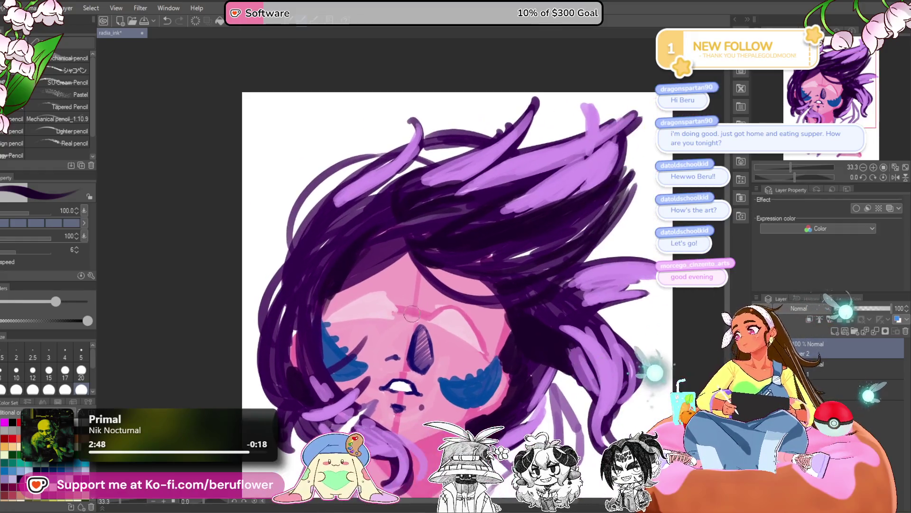
left_click_drag(467, 370, 433, 287)
scroll(432, 288, "down", 2)
scroll(432, 287, "up", 1)
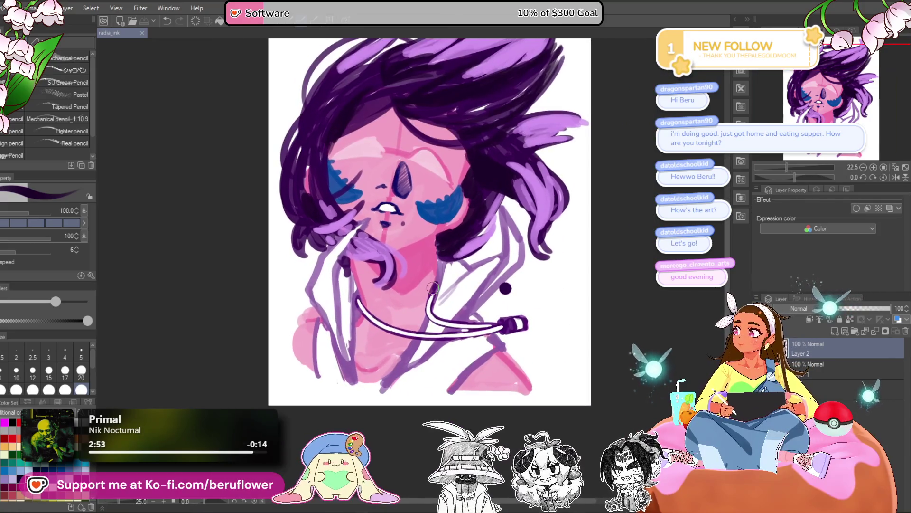
left_click_drag(585, 340, 604, 379)
scroll(444, 315, "down", 4)
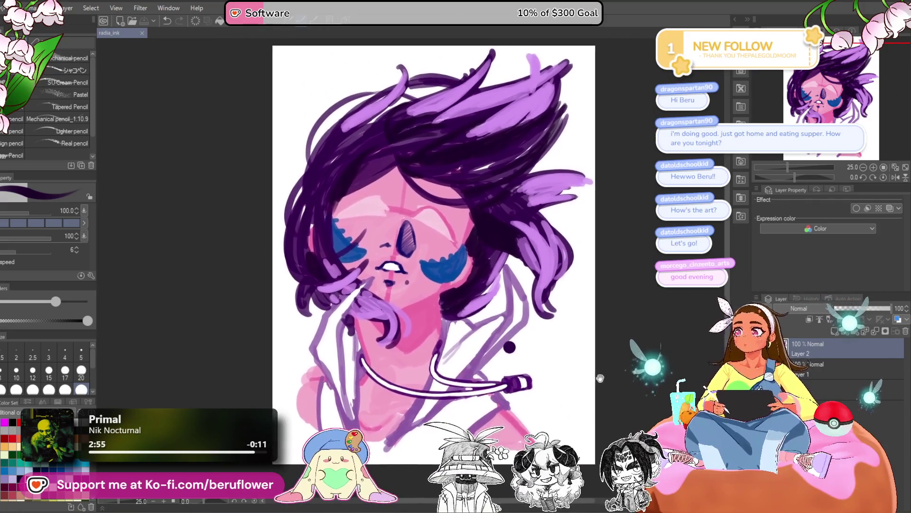
scroll(444, 316, "up", 3)
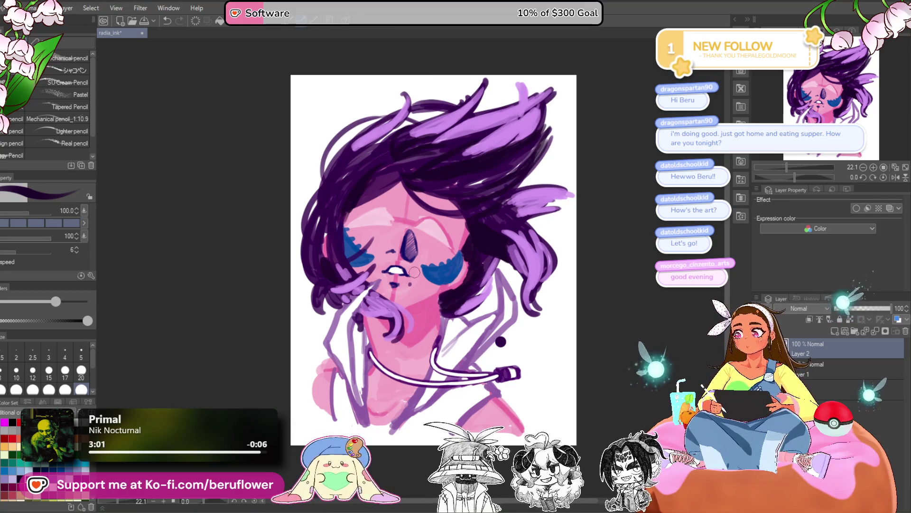
scroll(414, 272, "up", 3)
scroll(414, 272, "down", 3)
scroll(415, 272, "up", 2)
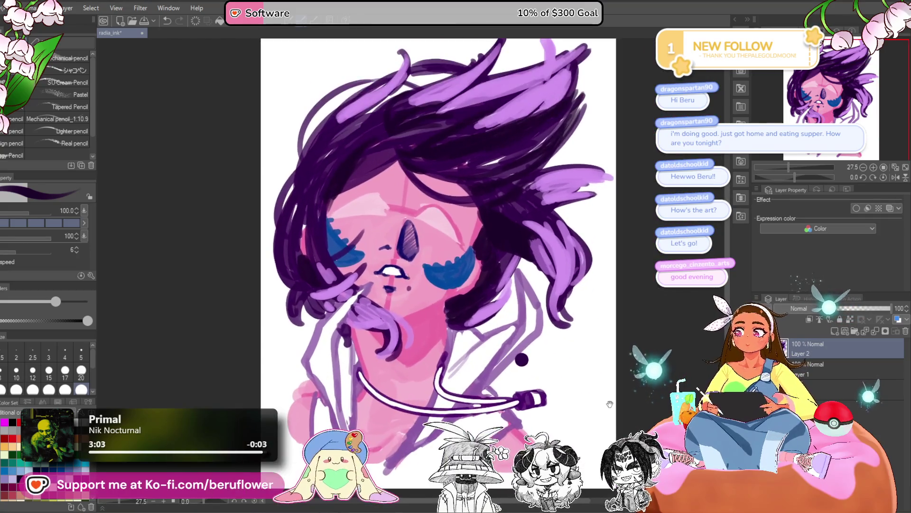
mouse_move(619, 427)
left_mouse_down()
mouse_move(600, 400)
mouse_move(568, 436)
mouse_move(586, 436)
left_mouse_up()
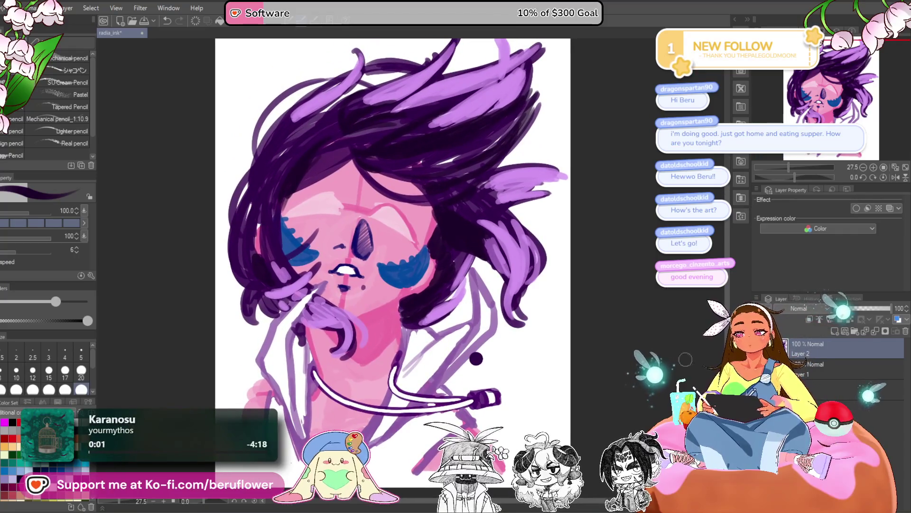
left_click(824, 366)
- Merge Layer 2 into Layer 1, then switch to light blue with a smaller brush
right_click(814, 353)
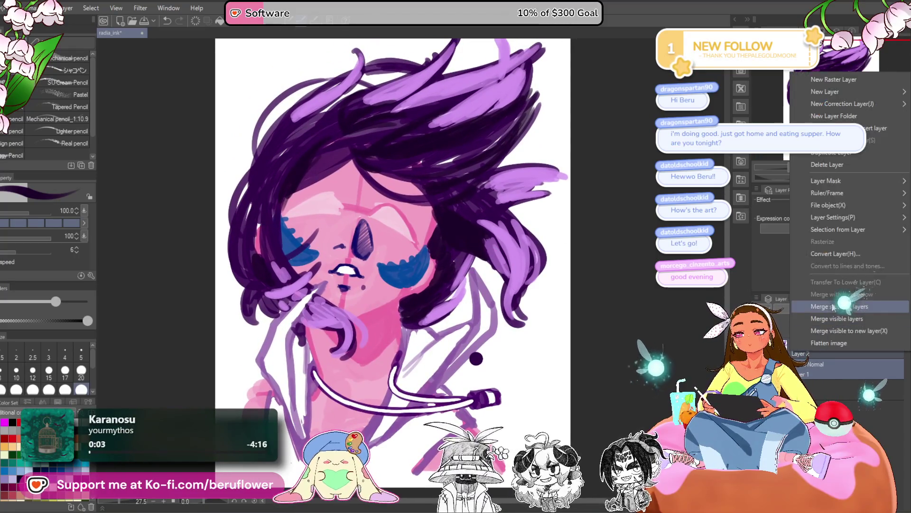
left_click(815, 343)
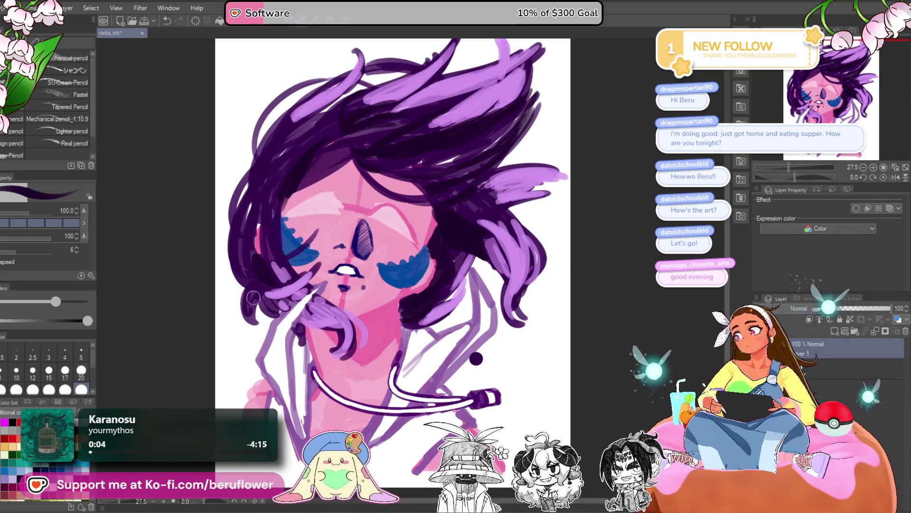
key("x")
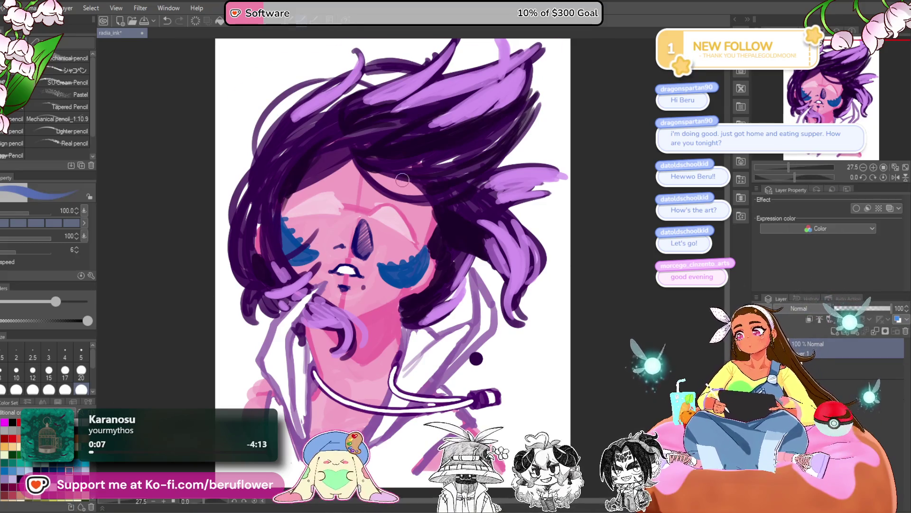
scroll(371, 222, "up", 5)
key("bracketleft")
- Sketch a light-blue brow stroke over the eye, replacing it with a shorter eyelid stroke
left_click_drag(357, 188, 453, 214)
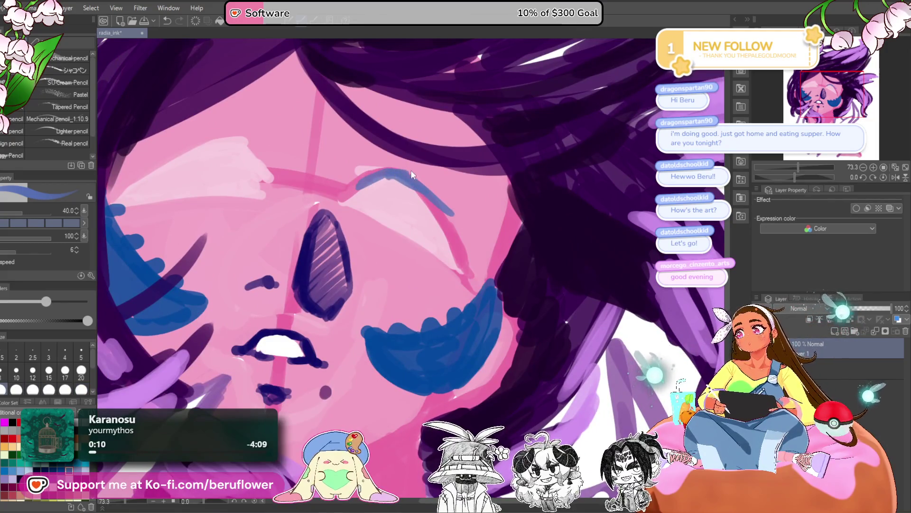
key("ctrl+z")
mouse_move(354, 185)
left_mouse_down()
mouse_move(371, 171)
mouse_move(448, 214)
mouse_move(429, 202)
mouse_move(477, 245)
left_mouse_up()
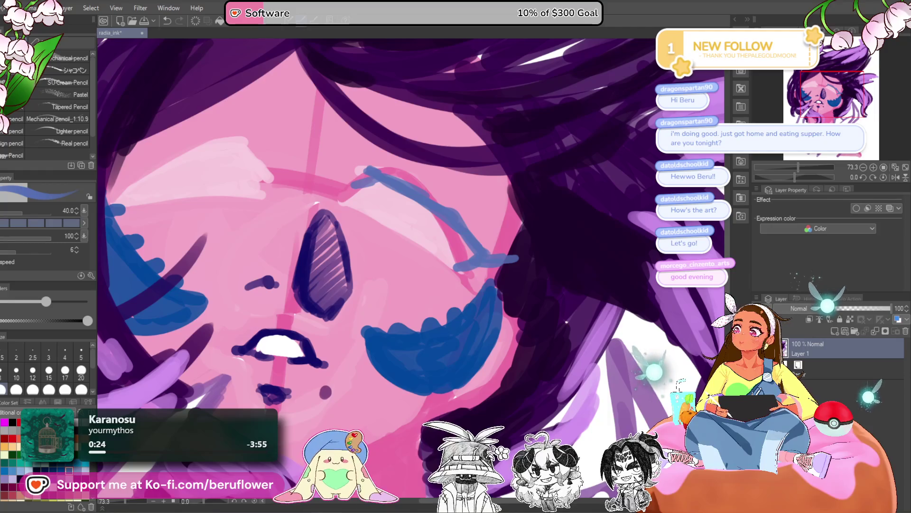
- Tilt and zoom the view, then sketch blue lash strokes above the right eyelid
left_click_drag(794, 177, 797, 178)
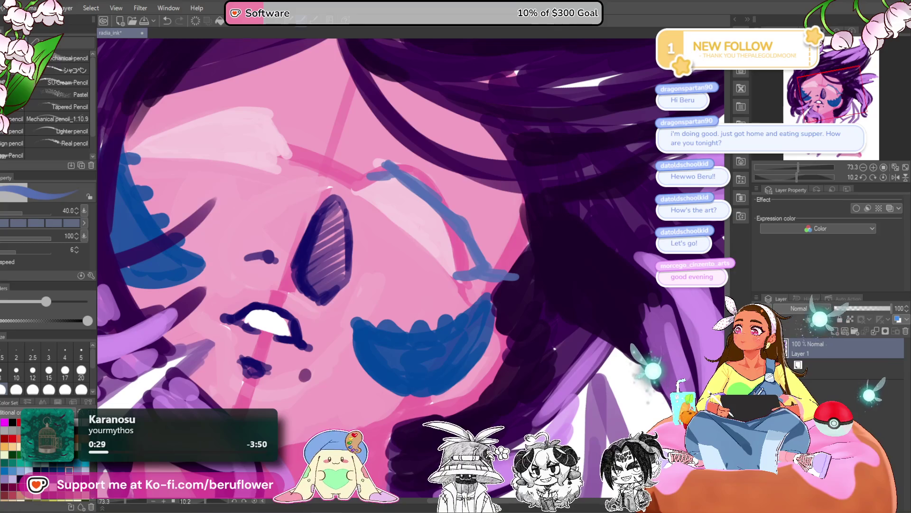
mouse_move(799, 167)
left_mouse_down()
mouse_move(773, 167)
mouse_move(792, 167)
mouse_move(776, 177)
left_mouse_up()
scroll(396, 239, "up", 2)
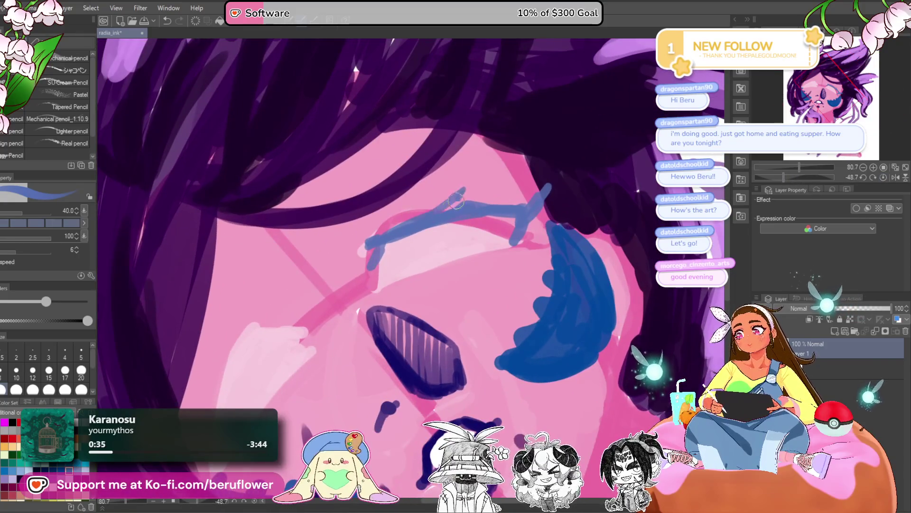
left_click_drag(486, 205, 515, 184)
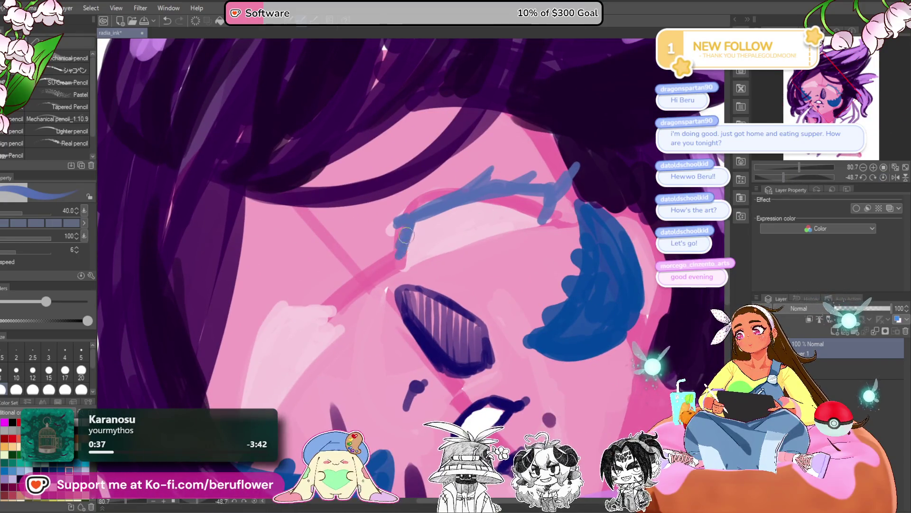
left_click_drag(430, 257, 399, 256)
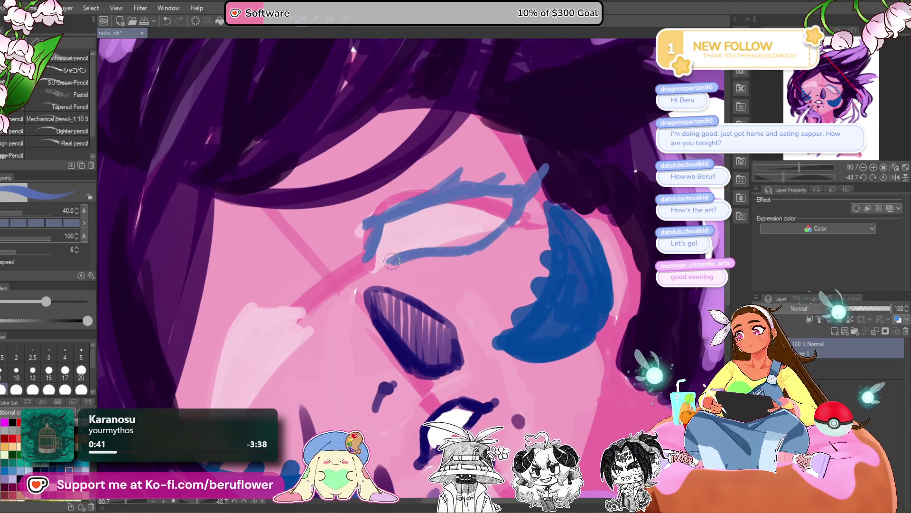
left_click_drag(392, 260, 399, 265)
mouse_move(389, 209)
left_mouse_down()
mouse_move(474, 173)
mouse_move(507, 173)
left_mouse_up()
mouse_move(510, 251)
left_mouse_down()
mouse_move(546, 227)
mouse_move(508, 237)
left_mouse_up()
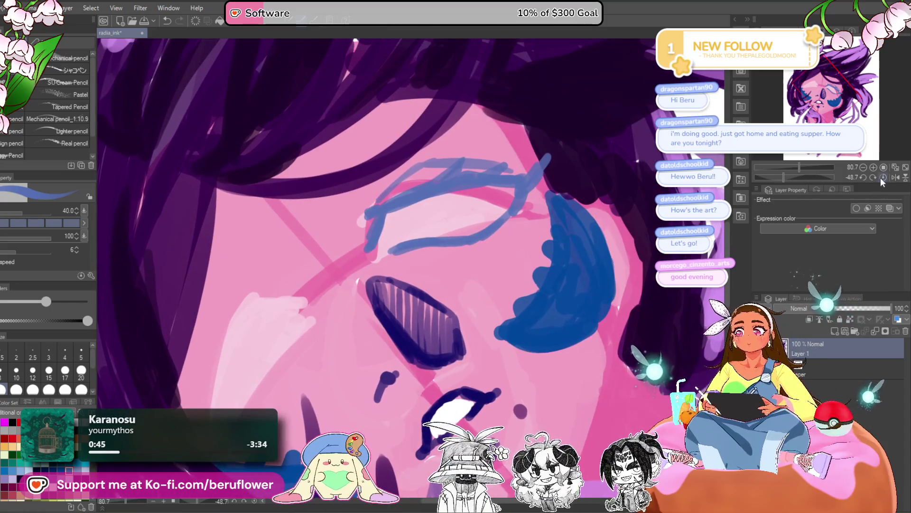
- Reset the canvas rotation and redraw the blue brow strokes above the right eye
left_click(882, 178)
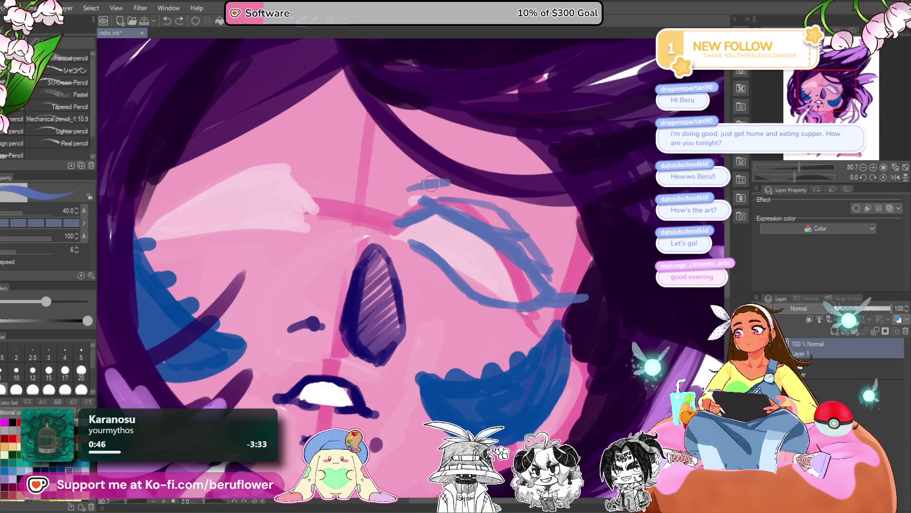
key("ctrl+z")
left_click_drag(415, 178, 539, 164)
left_click_drag(462, 163, 502, 163)
- Cover the rough upper lip with skin pink and redraw it in dark purple above the teeth
scroll(544, 180, "down", 5)
scroll(470, 303, "up", 6)
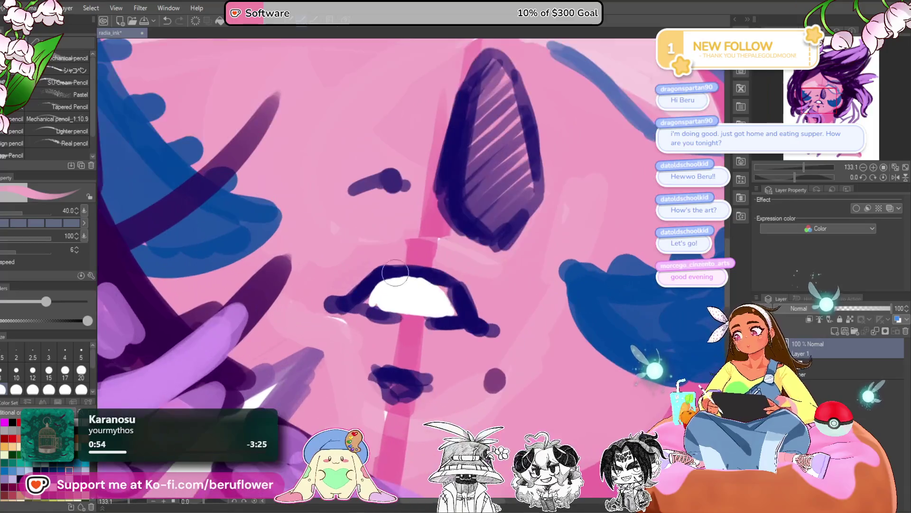
mouse_move(371, 274)
left_mouse_down()
mouse_move(464, 265)
mouse_move(429, 252)
mouse_move(459, 248)
mouse_move(463, 289)
mouse_move(454, 277)
left_mouse_up()
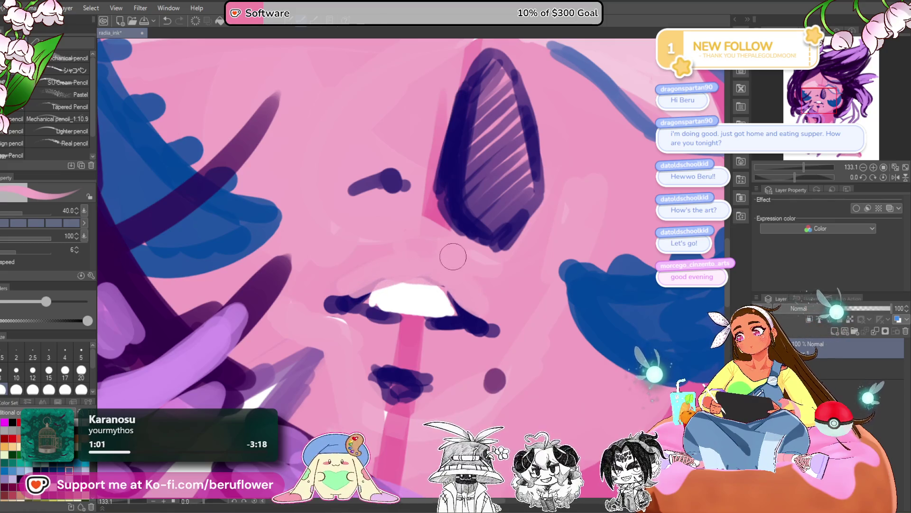
left_click(456, 318, "alt")
mouse_move(353, 300)
left_mouse_down()
mouse_move(420, 279)
mouse_move(439, 283)
mouse_move(470, 324)
left_mouse_up()
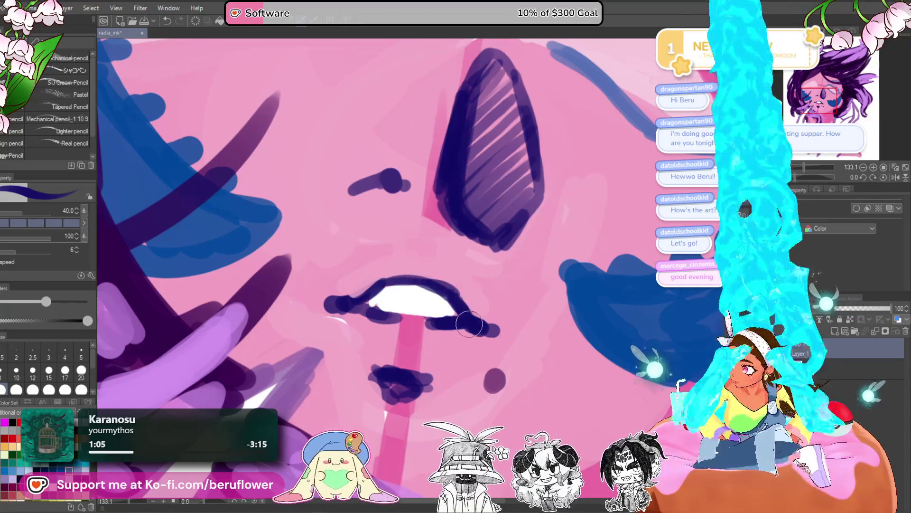
scroll(469, 324, "down", 5)
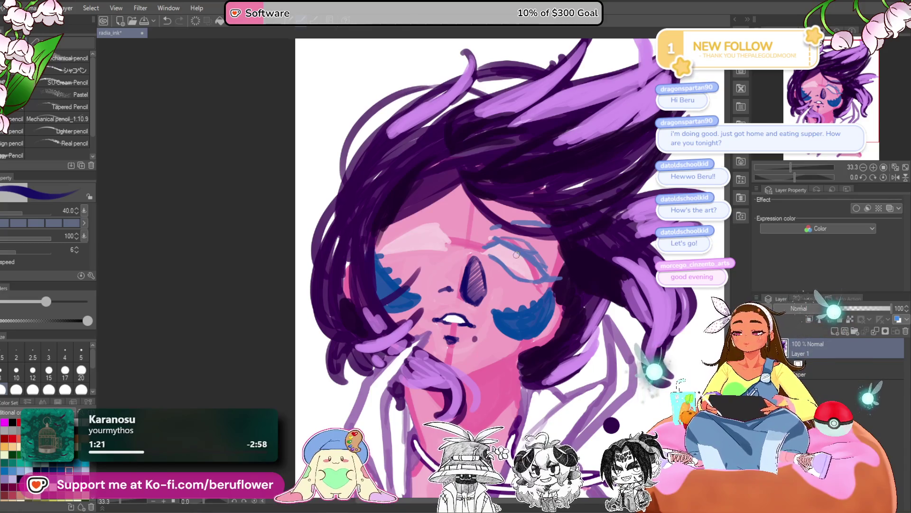
- Cover the red line on the right eyelid with light skin pink
scroll(516, 254, "up", 3)
scroll(428, 297, "down", 2)
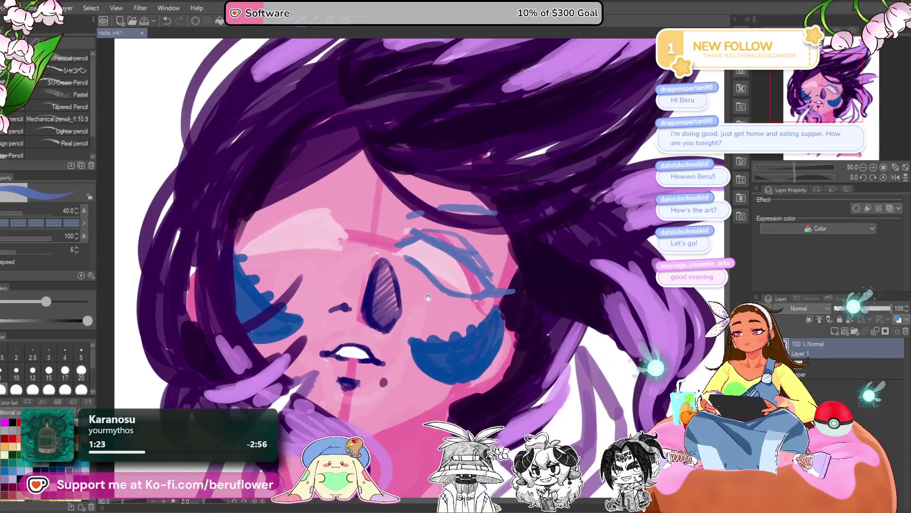
scroll(430, 292, "up", 4)
mouse_move(482, 267)
left_mouse_down()
mouse_move(496, 268)
mouse_move(527, 308)
mouse_move(497, 269)
left_mouse_up()
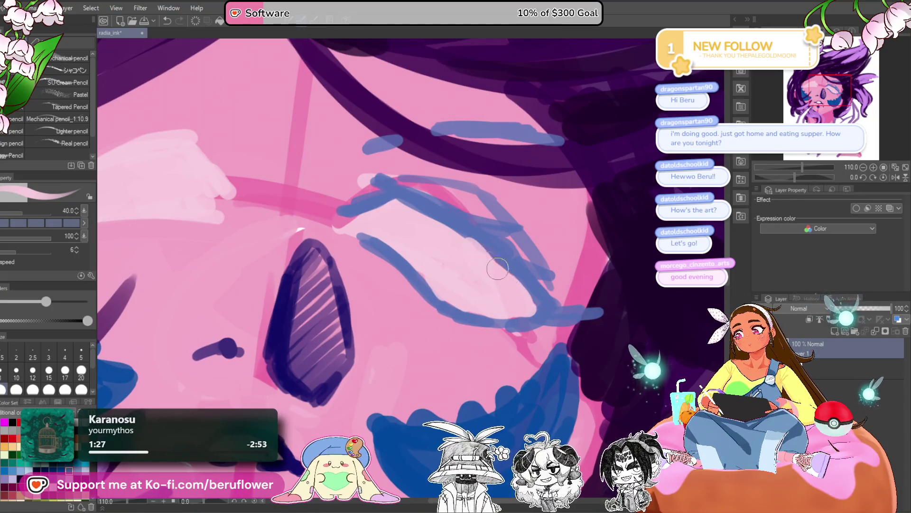
- Sample the eyelid blue and sketch a blue lash line above the left eye
left_click(475, 219, "alt")
scroll(517, 275, "down", 5)
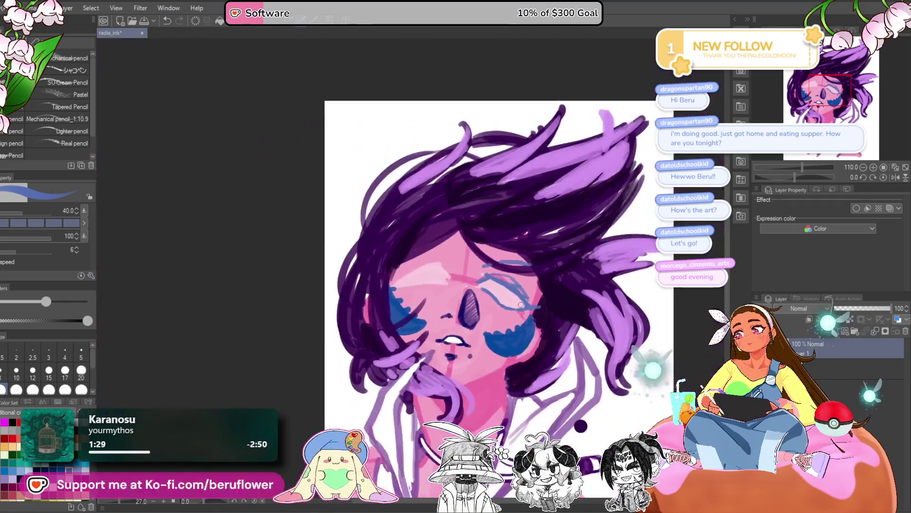
scroll(401, 248, "up", 2)
mouse_move(398, 239)
left_mouse_down()
mouse_move(366, 235)
mouse_move(395, 237)
left_mouse_up()
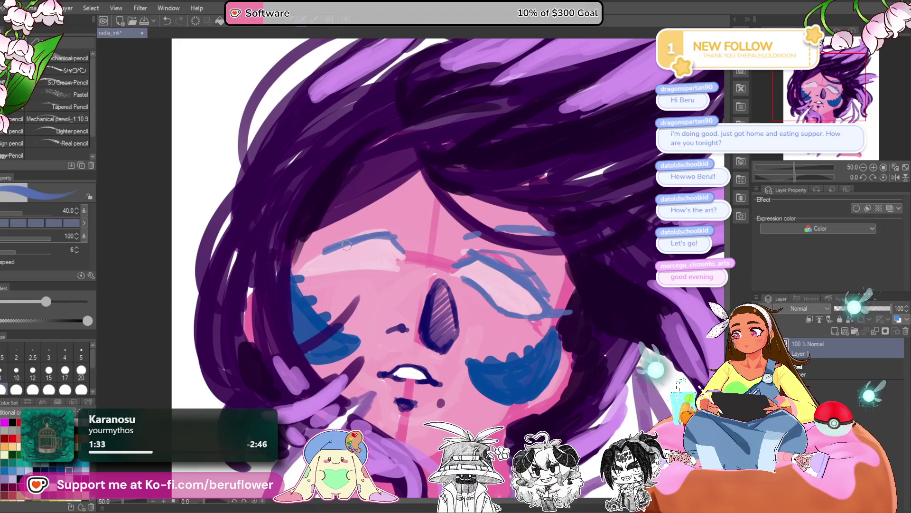
left_click_drag(248, 335, 240, 335)
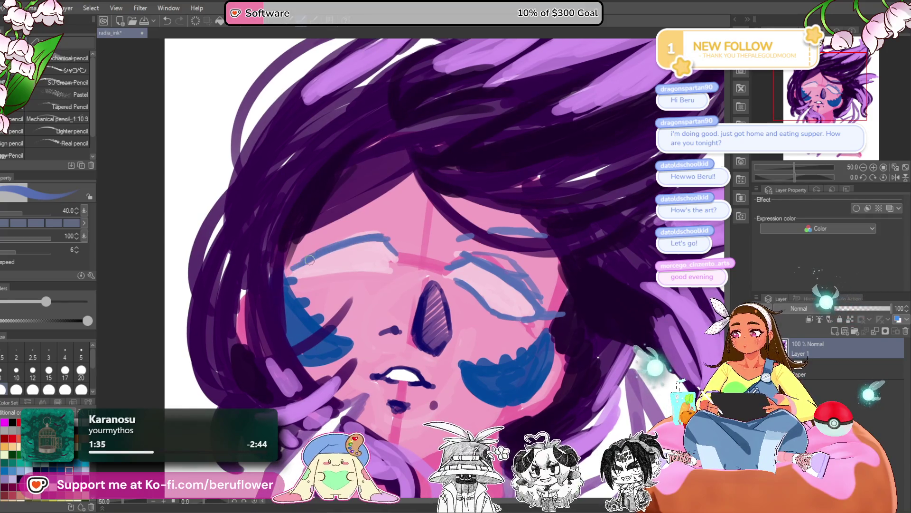
left_click_drag(311, 261, 282, 266)
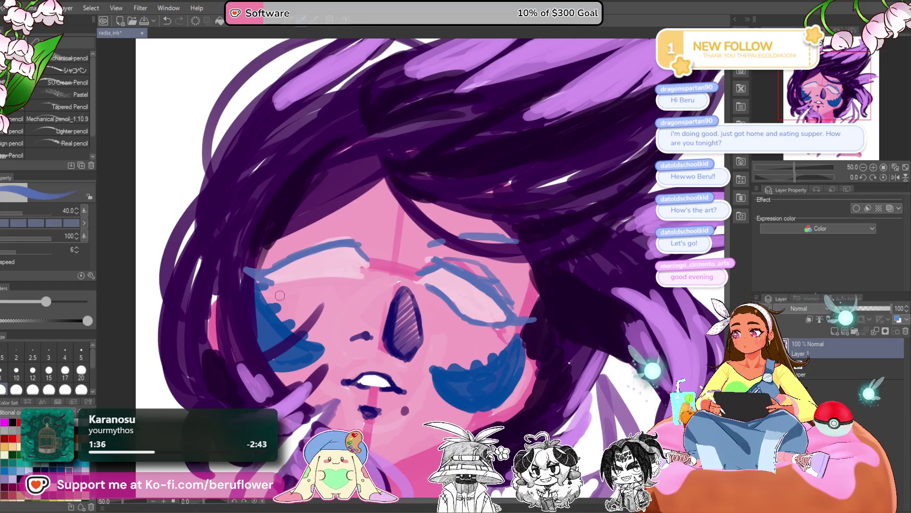
- Mirror the canvas view horizontally to check the face
scroll(247, 270, "down", 3)
scroll(247, 270, "up", 2)
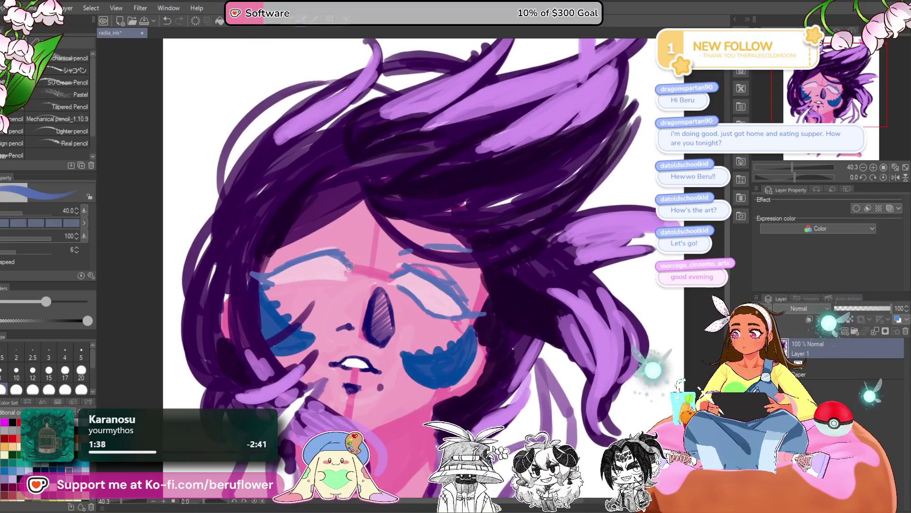
scroll(507, 254, "right", 1)
left_click(896, 177)
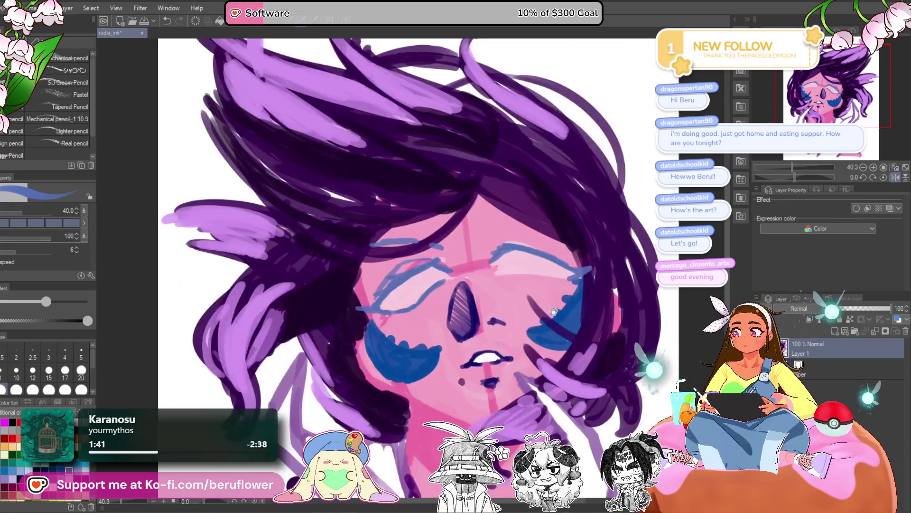
scroll(250, 388, "down", 3)
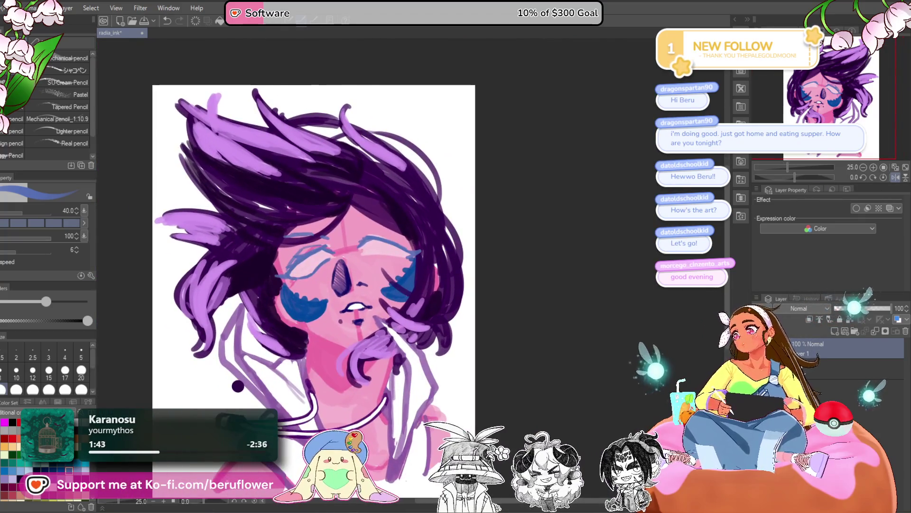
- Use Liquify to nudge the cord up-left and sweep the upper-left hair strands into windswept shapes
key("j")
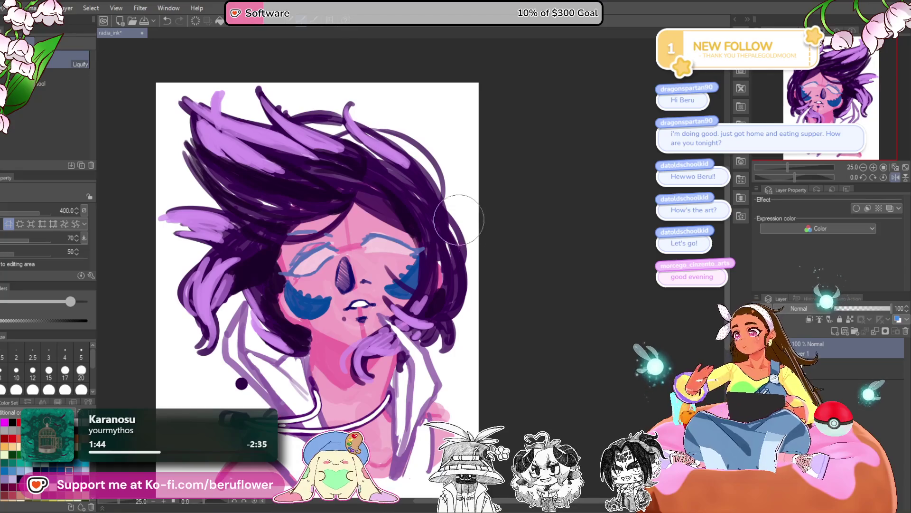
mouse_move(406, 191)
left_mouse_down()
mouse_move(411, 171)
mouse_move(427, 189)
mouse_move(478, 203)
mouse_move(459, 228)
left_mouse_up()
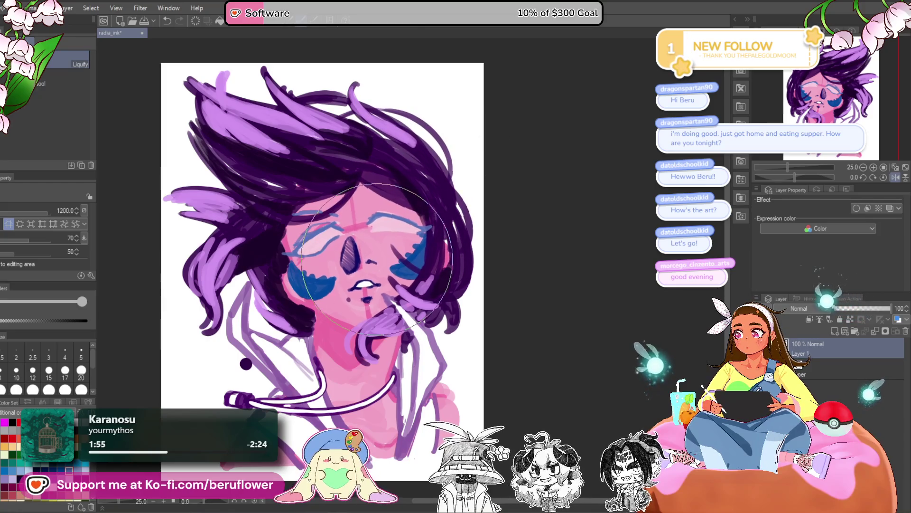
left_click_drag(239, 444, 231, 385)
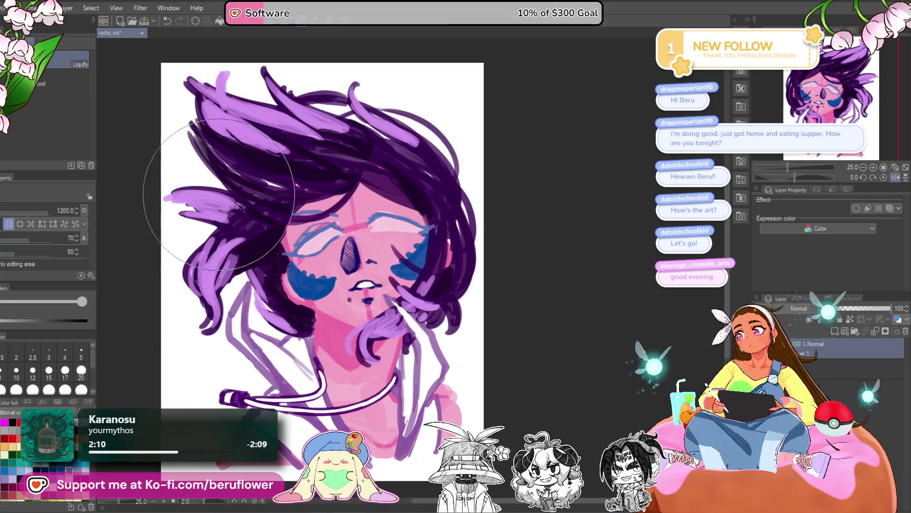
mouse_move(208, 192)
left_mouse_down()
mouse_move(190, 102)
mouse_move(156, 209)
left_mouse_up()
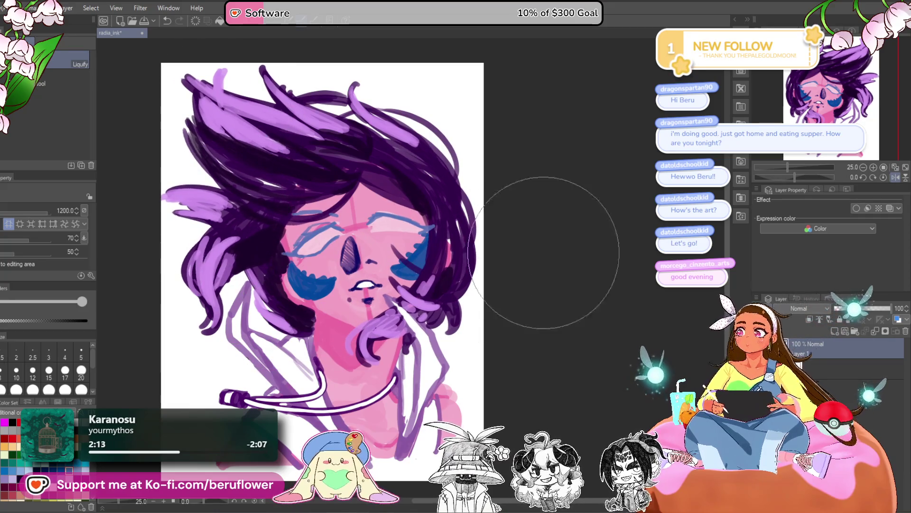
mouse_move(209, 266)
left_mouse_down()
mouse_move(193, 295)
mouse_move(166, 303)
mouse_move(187, 195)
mouse_move(237, 272)
left_mouse_up()
mouse_move(556, 328)
left_mouse_down()
mouse_move(549, 322)
mouse_move(559, 323)
left_mouse_up()
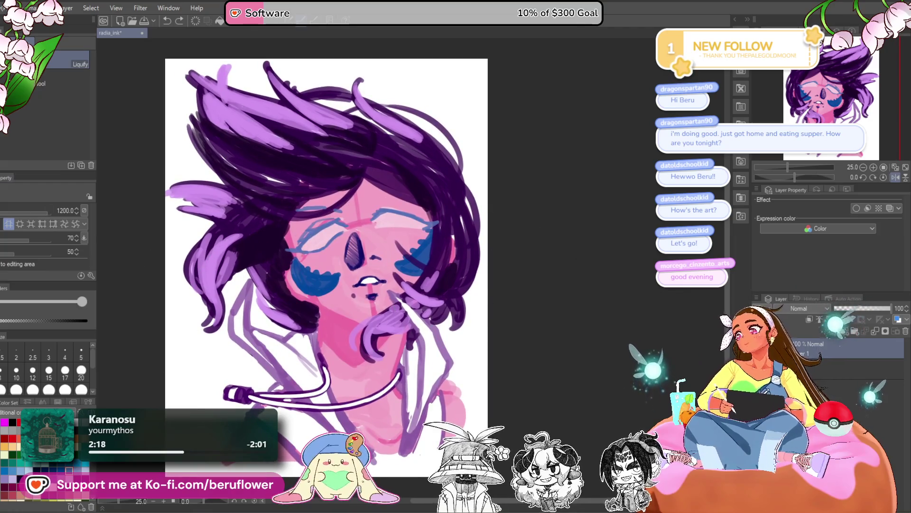
key("p")
scroll(432, 197, "up", 2)
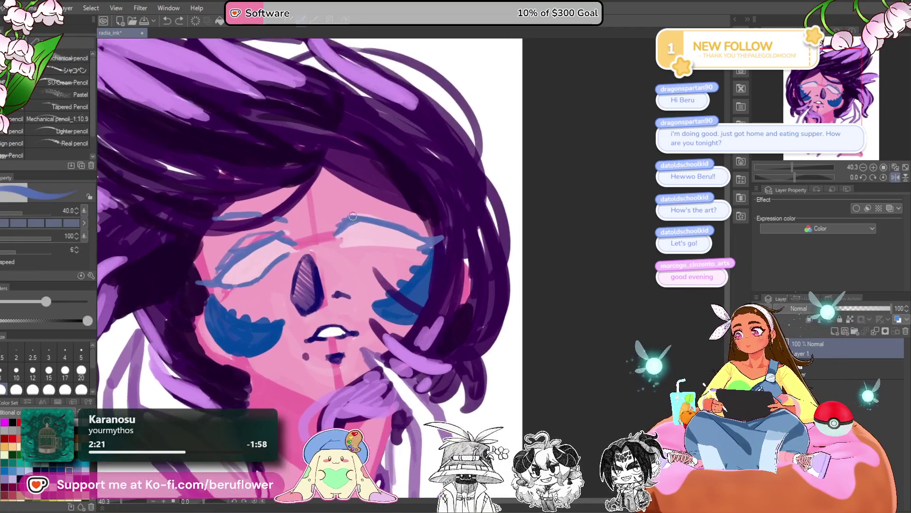
- Draw a thin blue line along the right upper eyelid and extend its right end
left_click_drag(348, 244, 359, 243)
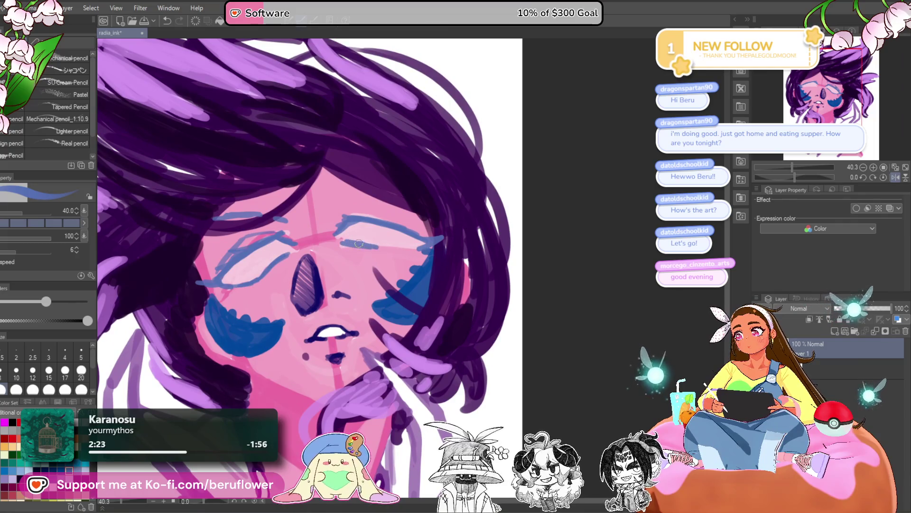
left_click_drag(433, 237, 384, 236)
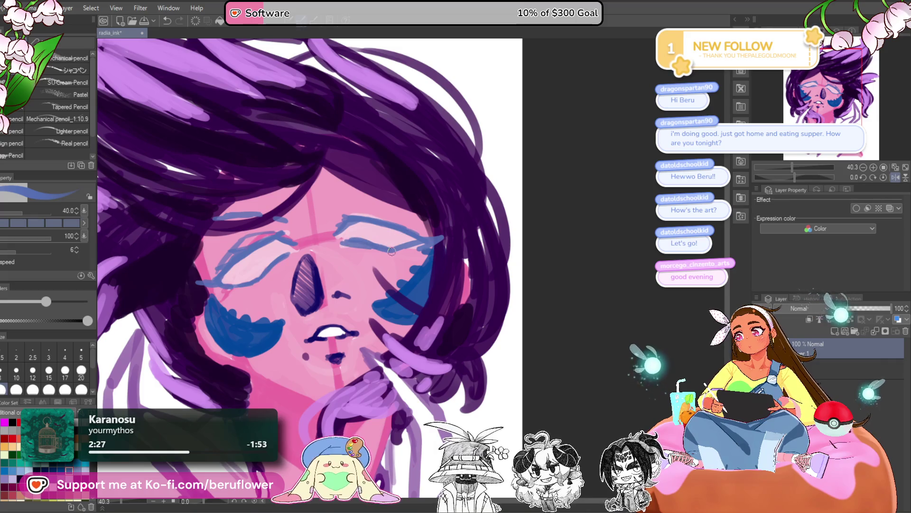
key("ctrl+0")
scroll(395, 210, "up", 5)
left_click_drag(395, 210, 444, 215)
left_click_drag(402, 269, 403, 278)
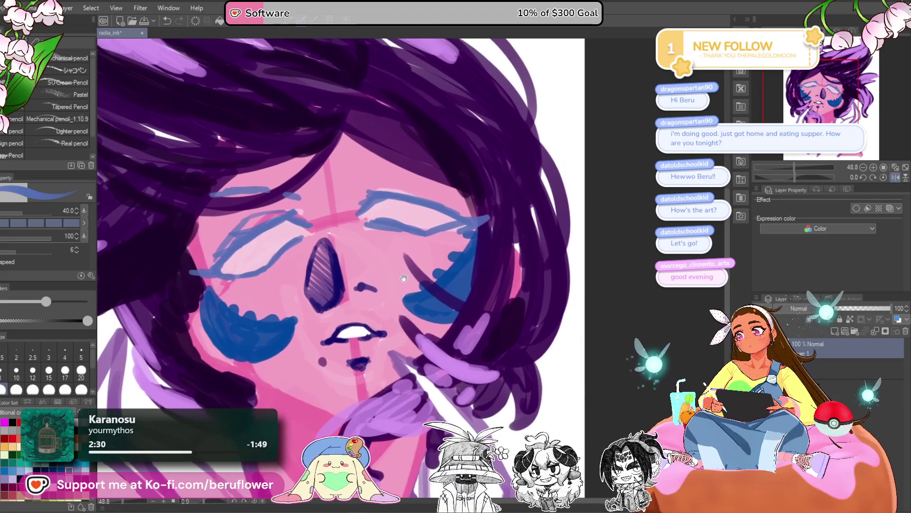
- Paint darker skin pink over part of the blue lid line, then re-pick the blue
left_click(430, 214, "alt")
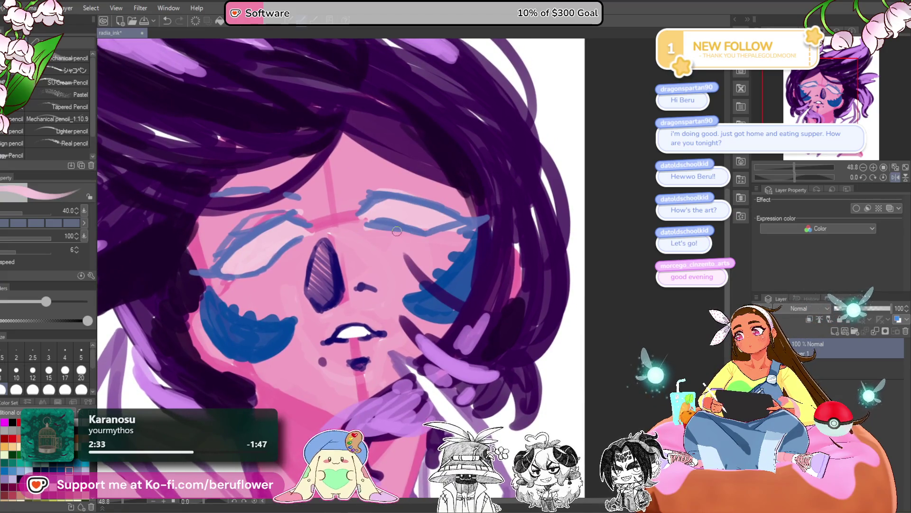
left_click(380, 247, "alt")
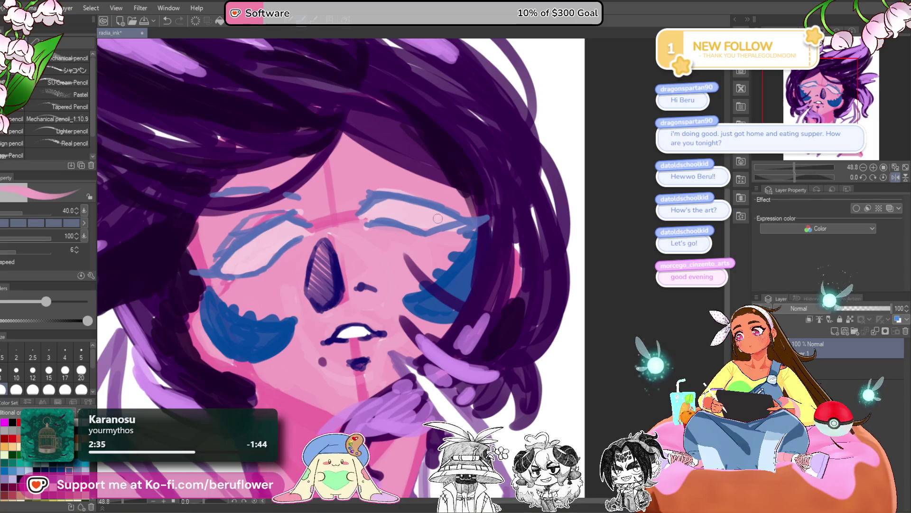
mouse_move(417, 229)
left_mouse_down()
mouse_move(377, 218)
mouse_move(420, 215)
left_mouse_up()
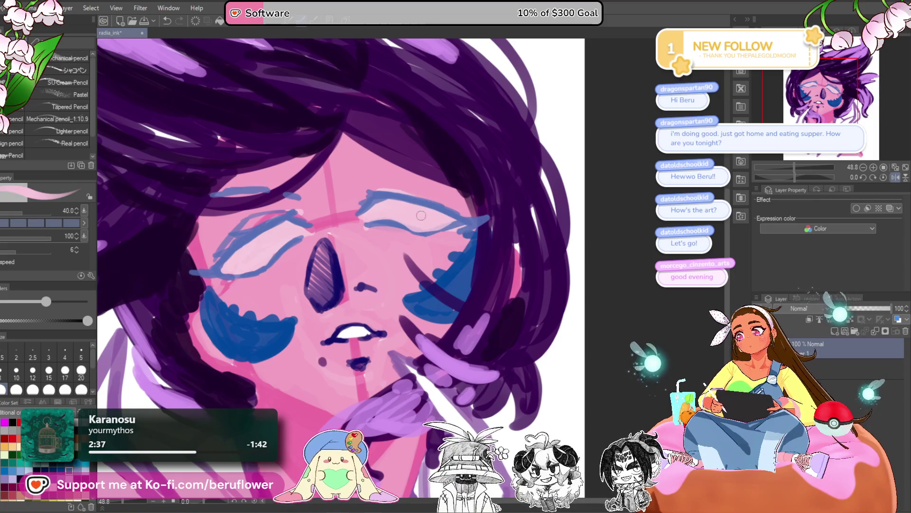
left_click_drag(408, 250, 406, 249)
left_click(387, 223, "alt")
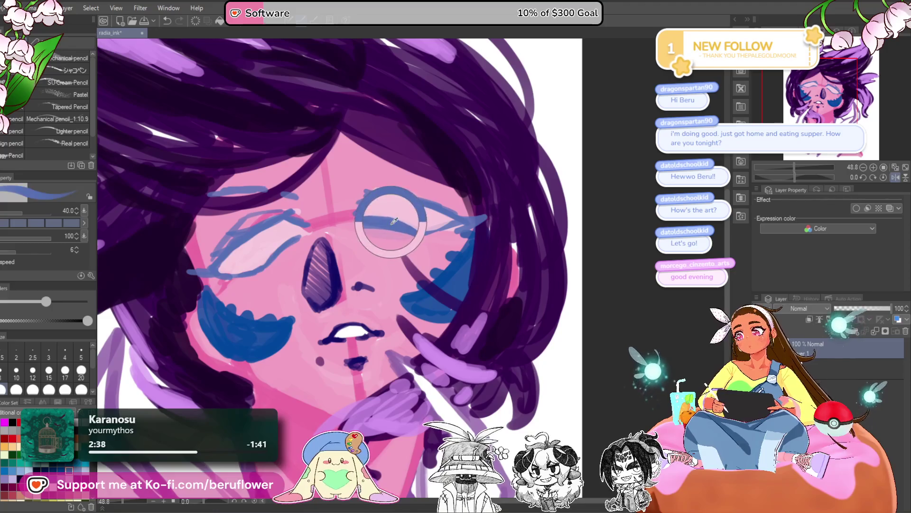
key("ctrl+minus")
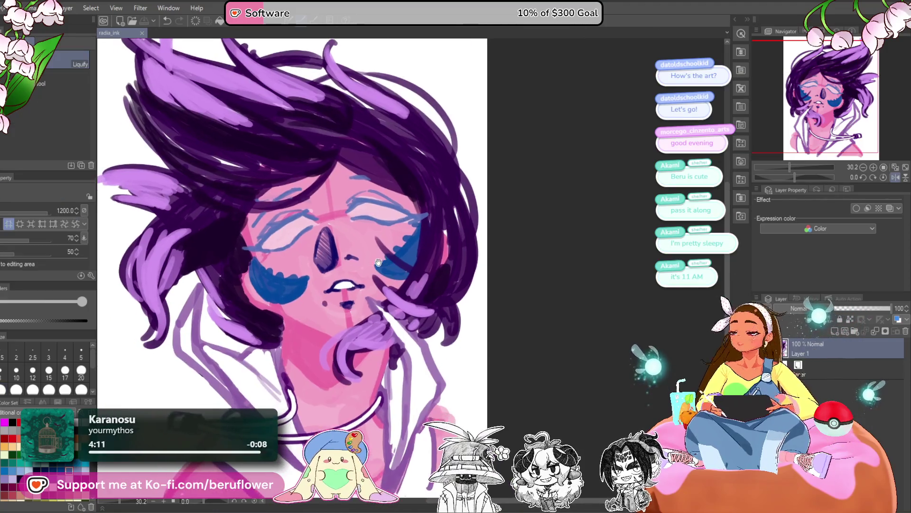
- Liquify the blue under-eye stroke downward and shrink the warp brush to 300
key("j")
left_click_drag(383, 234, 386, 252)
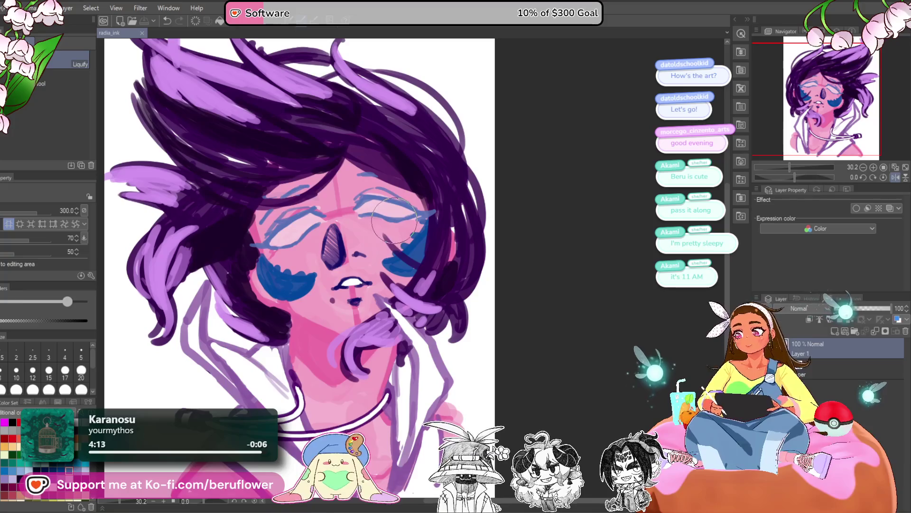
key("bracketleft")
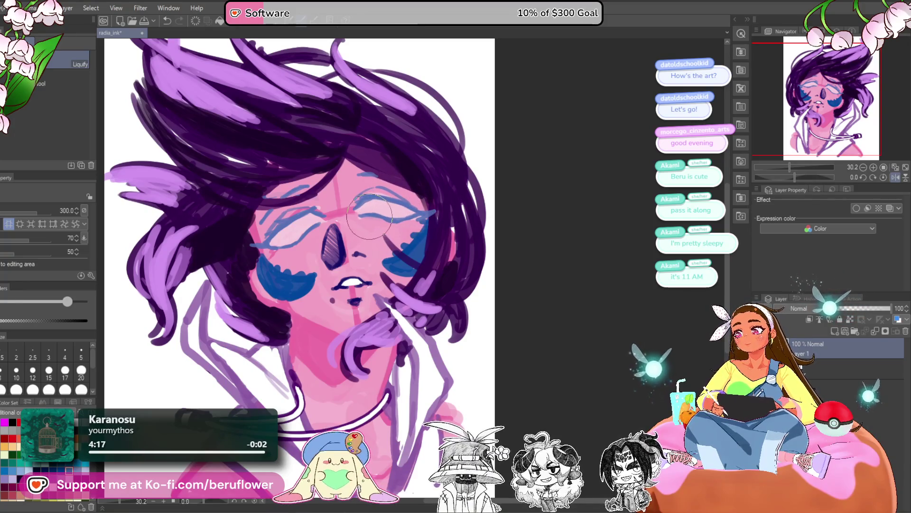
scroll(432, 278, "down", 1)
scroll(432, 277, "down", 2)
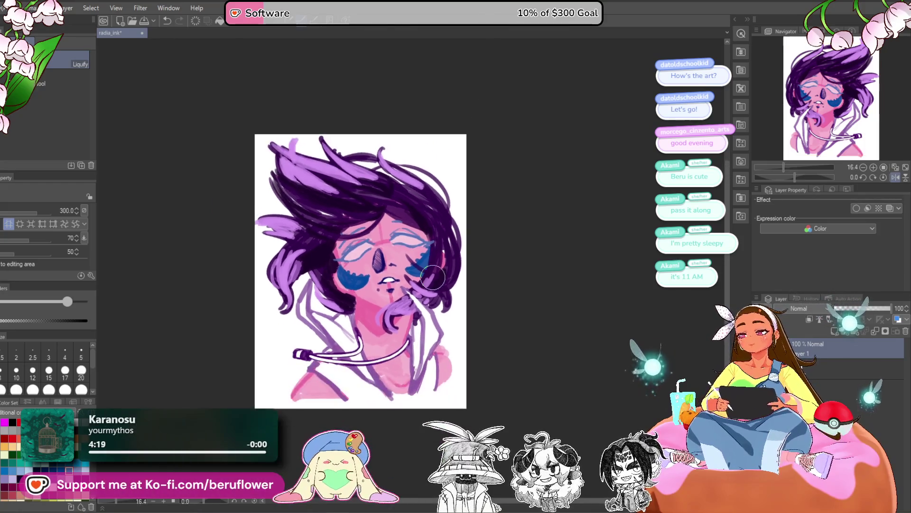
scroll(432, 278, "up", 3)
mouse_move(456, 429)
left_mouse_down()
mouse_move(444, 391)
mouse_move(474, 375)
mouse_move(481, 394)
left_mouse_up()
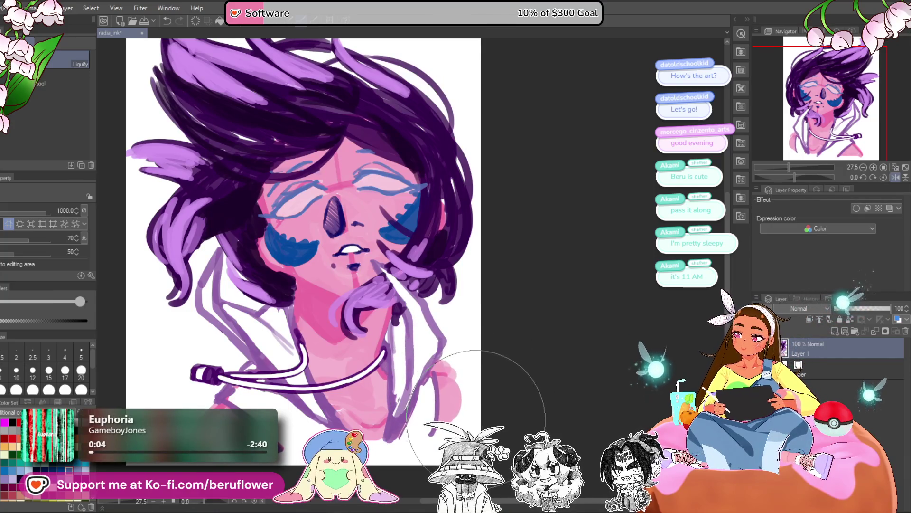
- With the pencil, add a darker pink stroke on the neck near the collar
key("p")
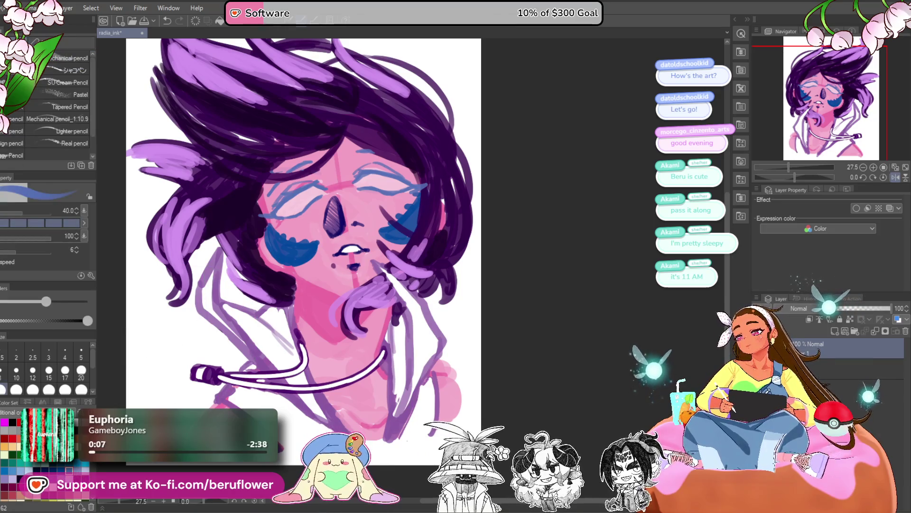
scroll(303, 228, "down", 3)
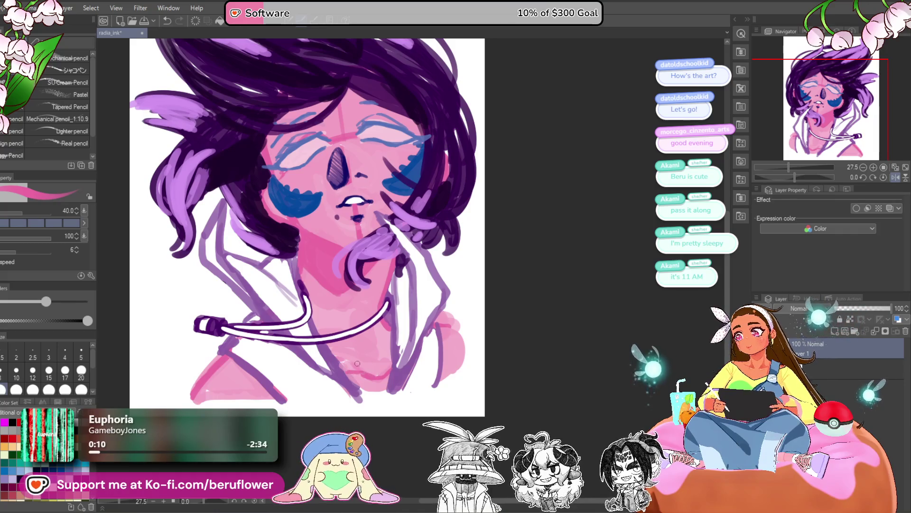
scroll(360, 371, "right", 1)
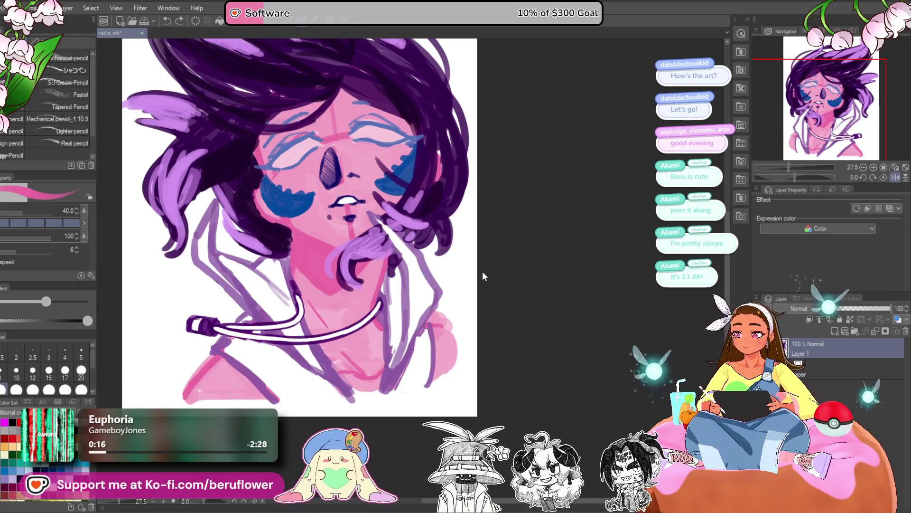
scroll(482, 276, "left", 1)
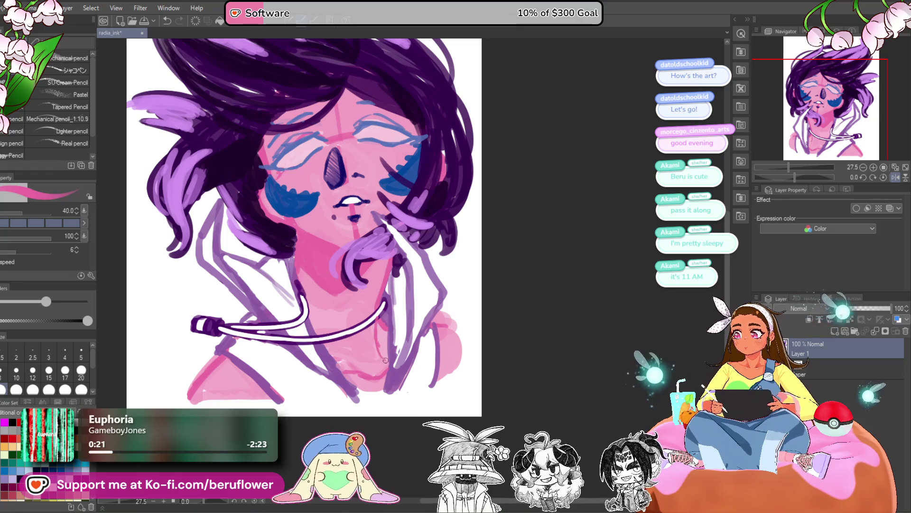
left_click_drag(382, 335, 388, 351)
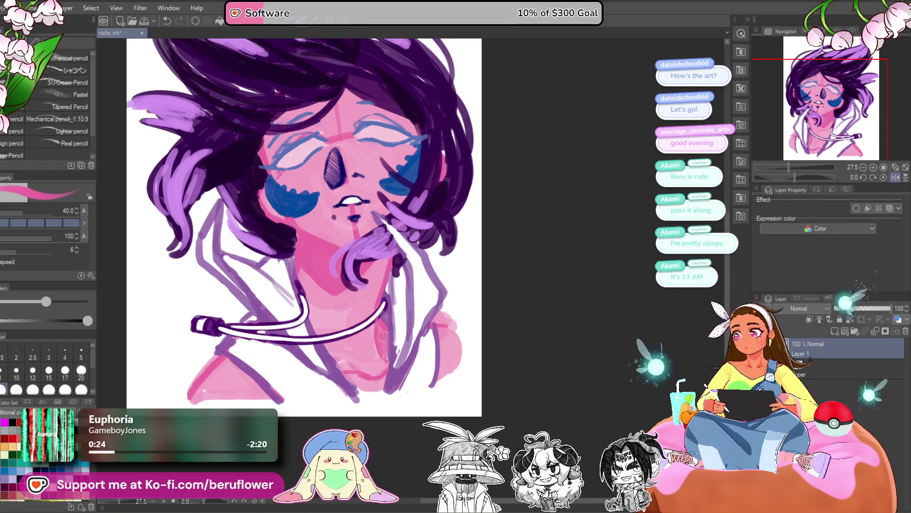
scroll(512, 362, "up", 2)
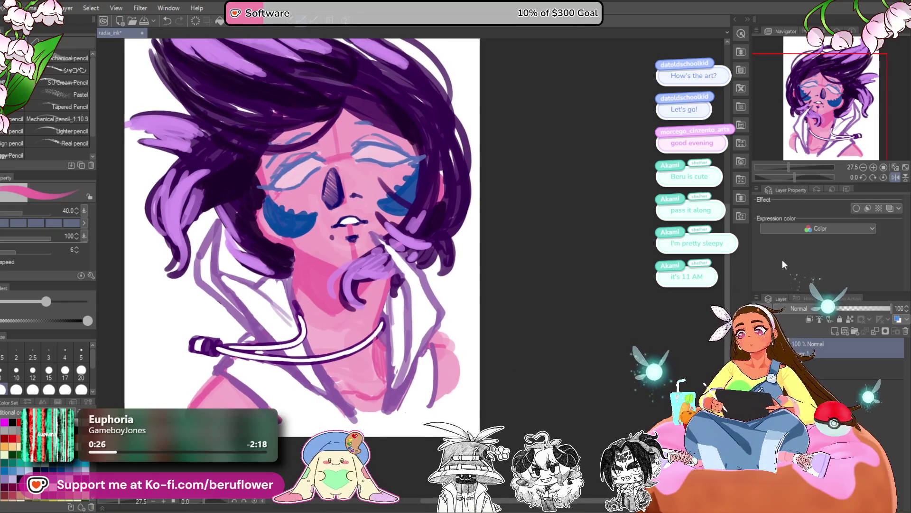
- Flip the view horizontally and reposition the mirrored drawing to check it
left_click(895, 177)
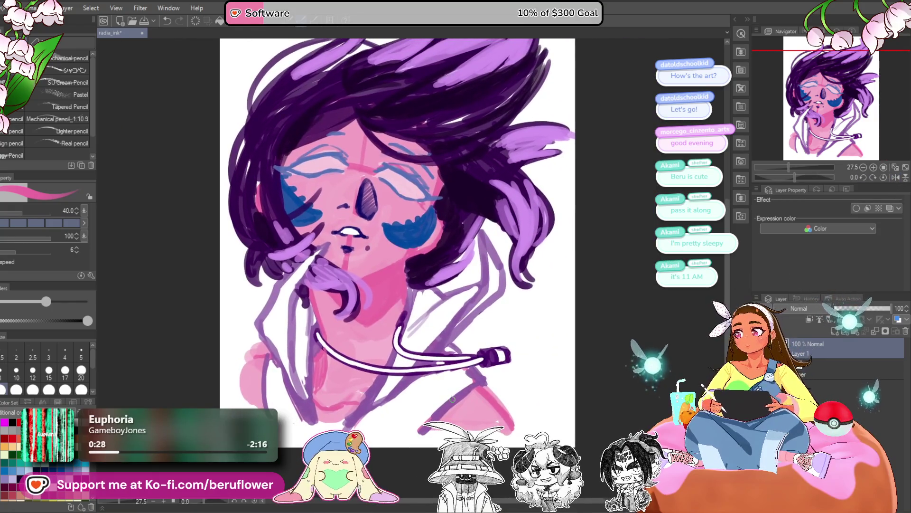
left_click_drag(453, 396, 458, 395)
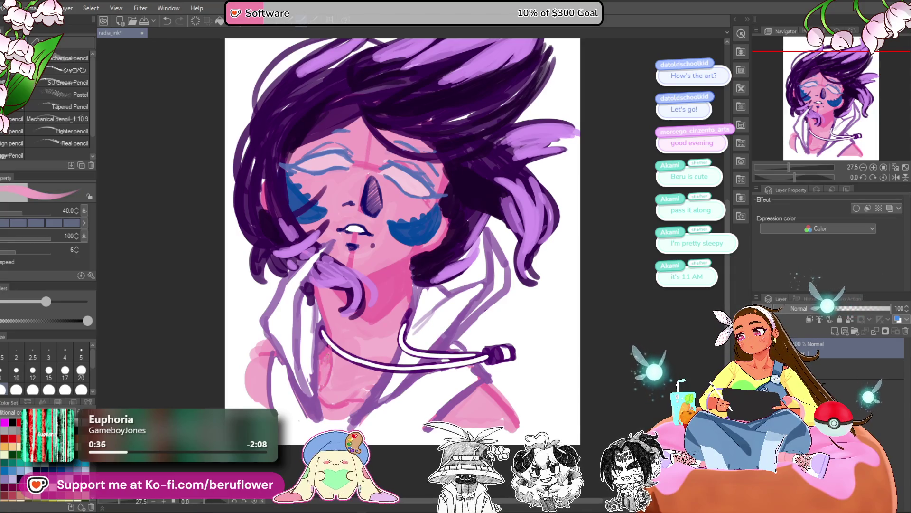
left_click_drag(537, 323, 504, 351)
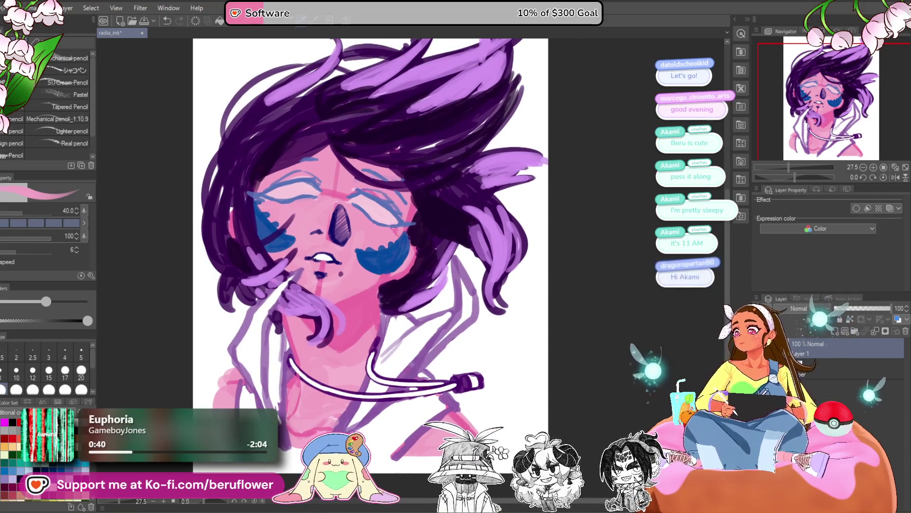
key("m")
scroll(336, 226, "up", 2)
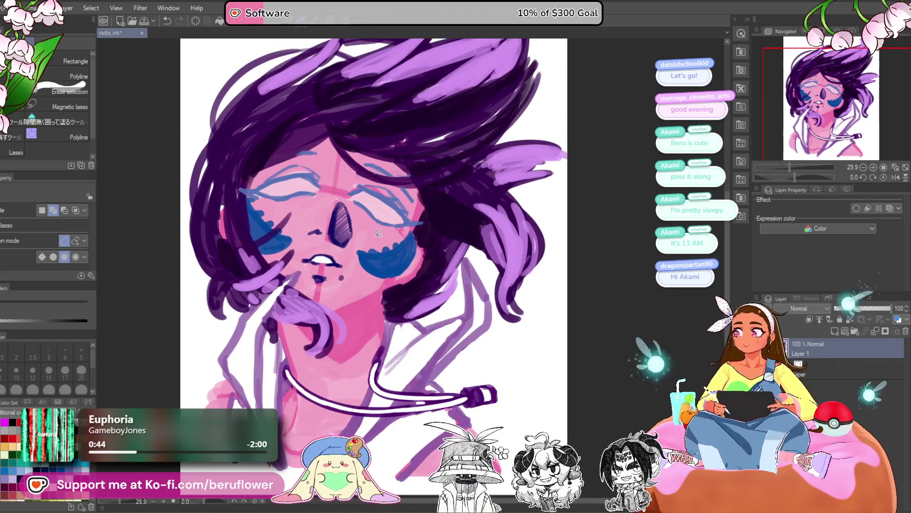
- Lasso the right-hand eye, rotate it slightly clockwise, and deselect
scroll(334, 227, "up", 6)
left_click_drag(373, 292, 387, 293)
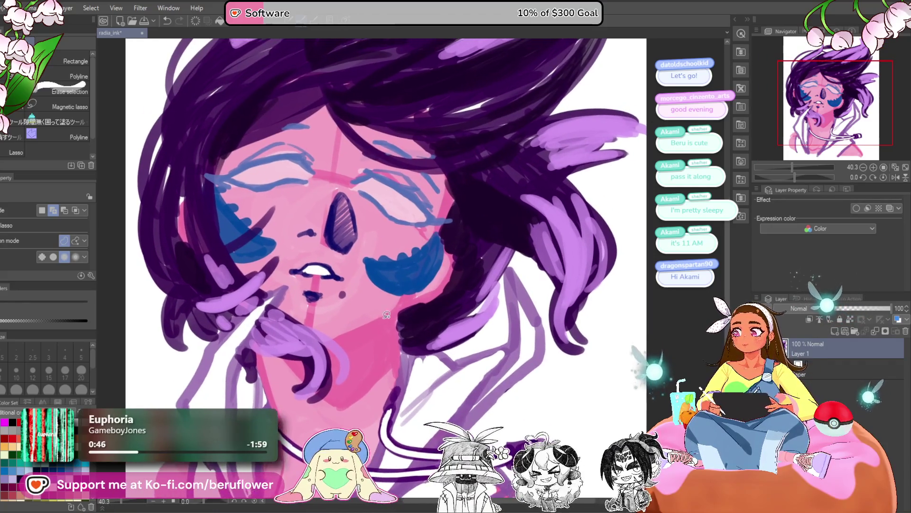
left_click_drag(369, 178, 396, 234)
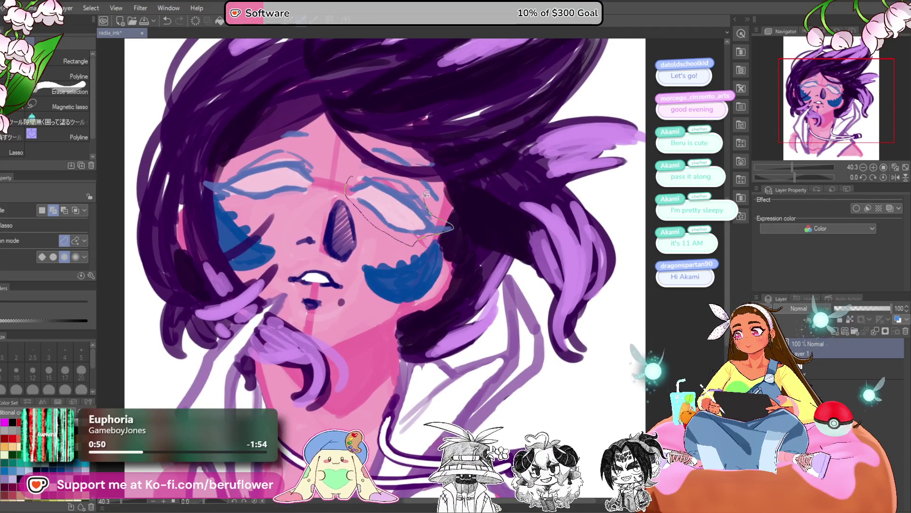
left_click_drag(394, 172, 395, 174)
key("ctrl+t")
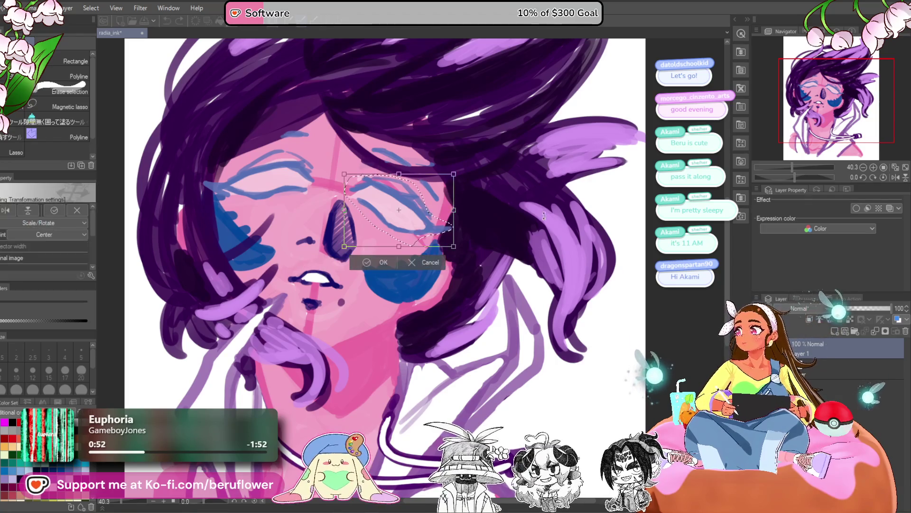
left_click_drag(463, 255, 431, 238)
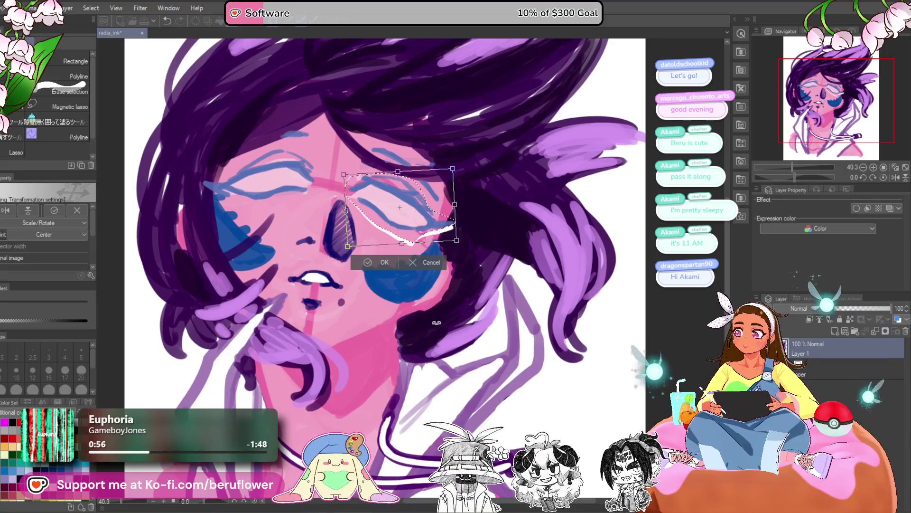
key("Return")
key("ctrl+d")
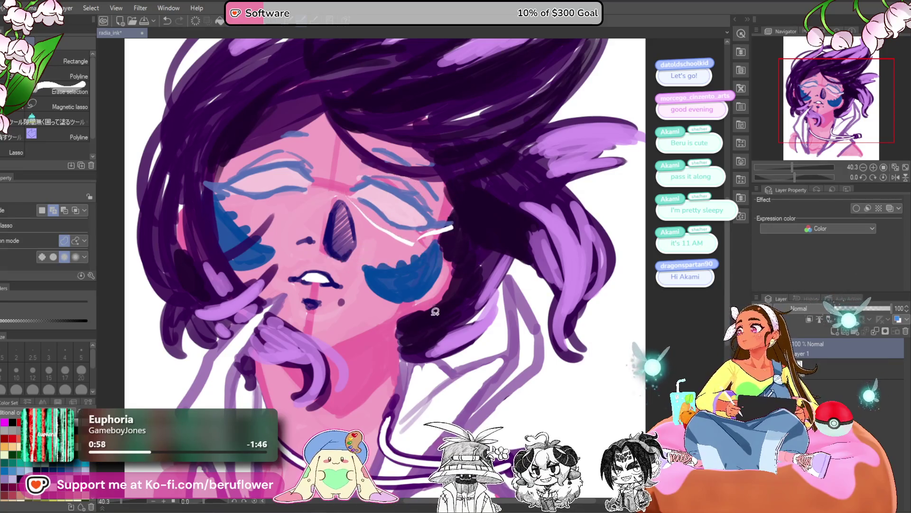
- Lasso the left eye and transform it a few pixels upward
mouse_move(362, 364)
left_mouse_down()
mouse_move(445, 167)
mouse_move(452, 178)
left_mouse_up()
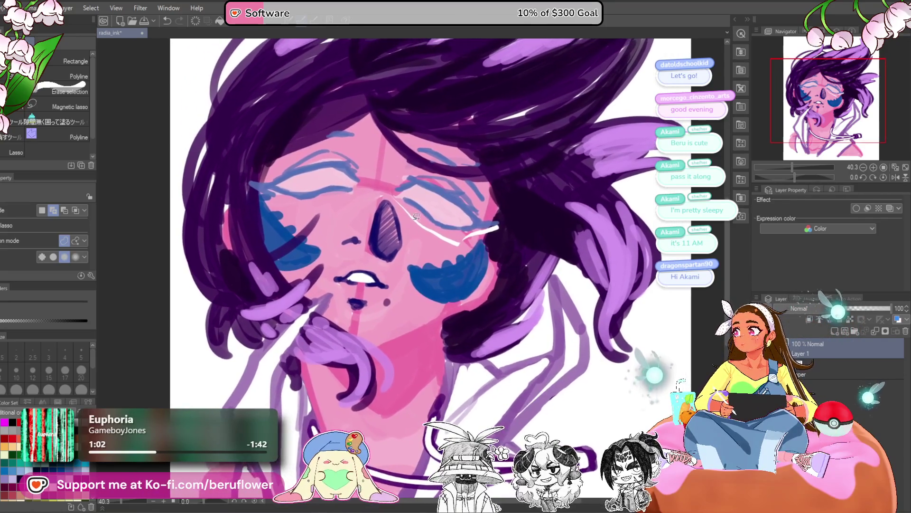
left_click_drag(409, 264, 413, 271)
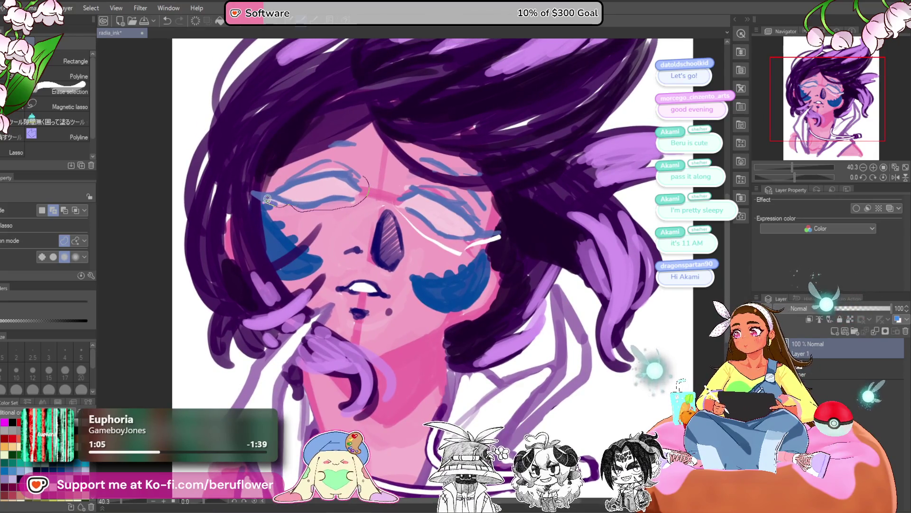
left_click_drag(362, 159, 364, 164)
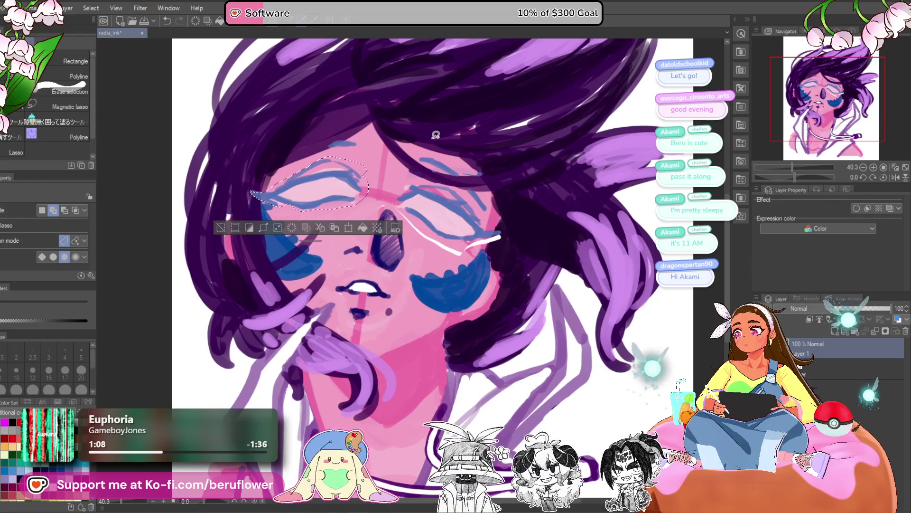
key("ctrl+t")
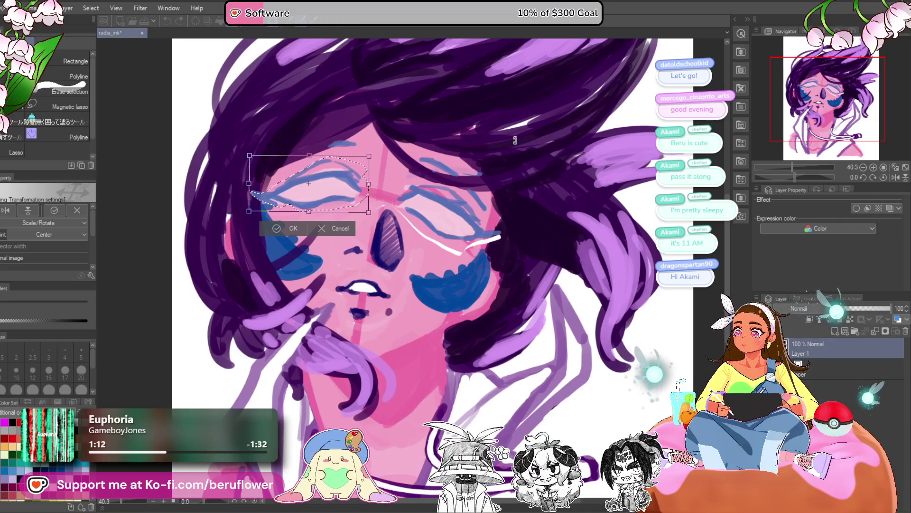
left_click_drag(349, 183, 348, 181)
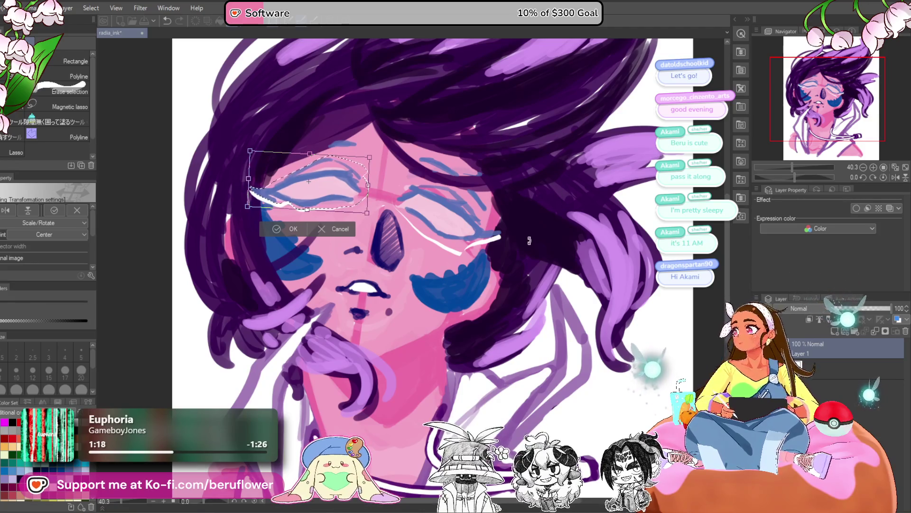
key("Return")
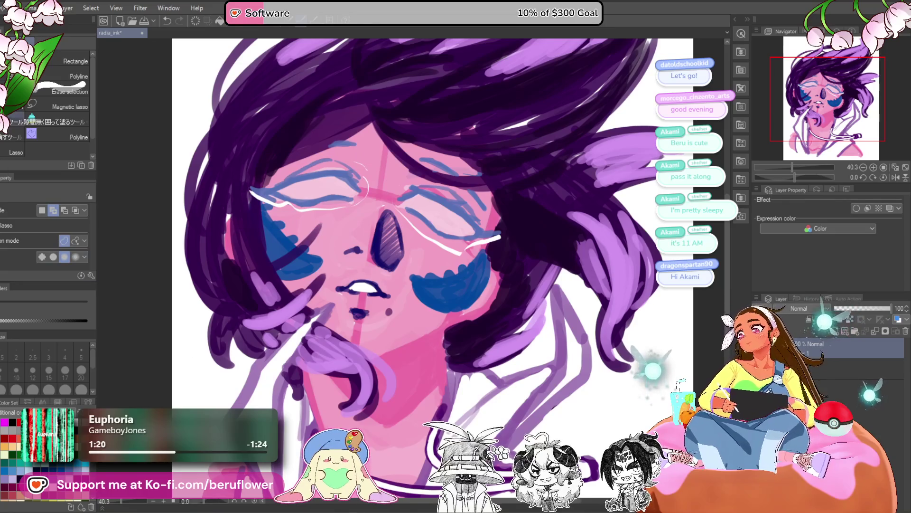
- Switch to the Mechanical pencil and eyedrop the hair purple, then the pink skin colour
key("p")
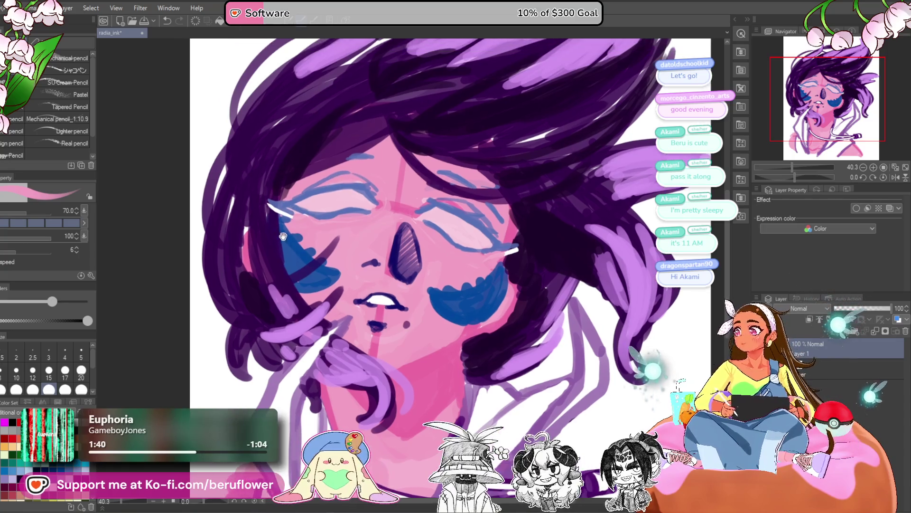
left_click_drag(264, 235, 282, 246)
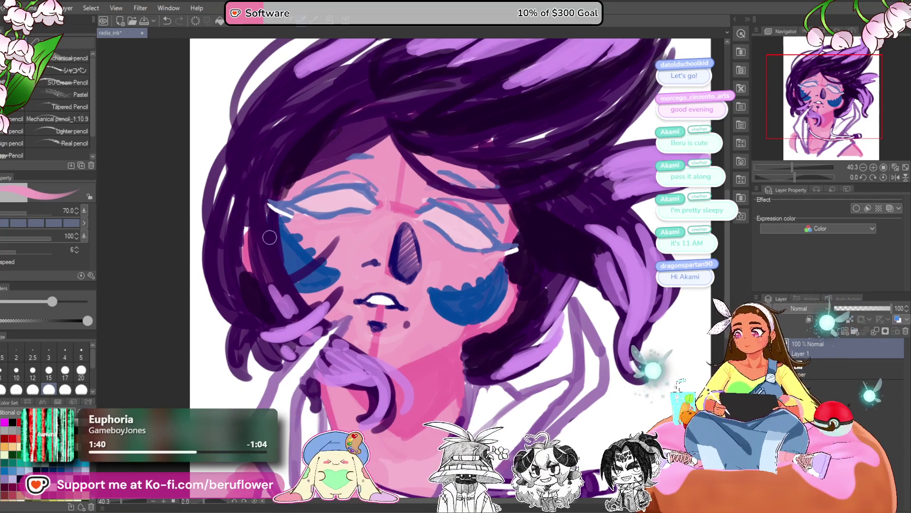
left_click(267, 207, "alt")
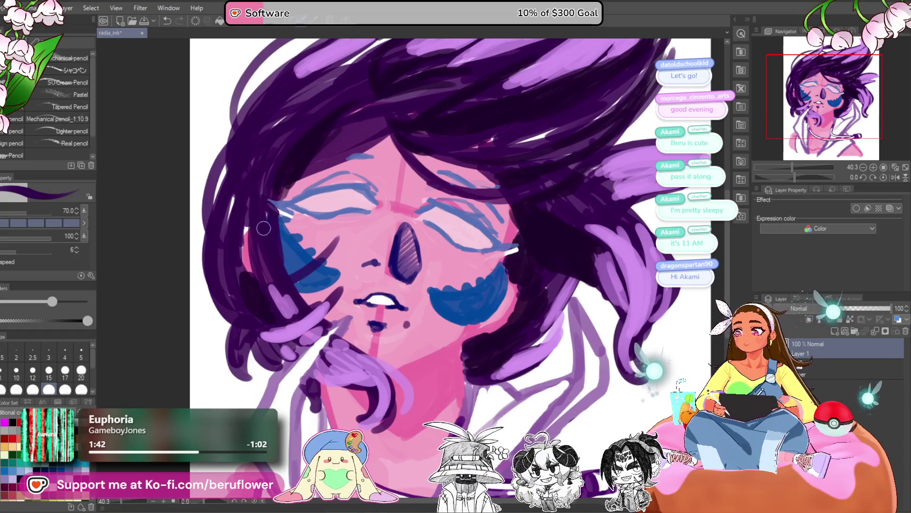
left_click(285, 212, "alt")
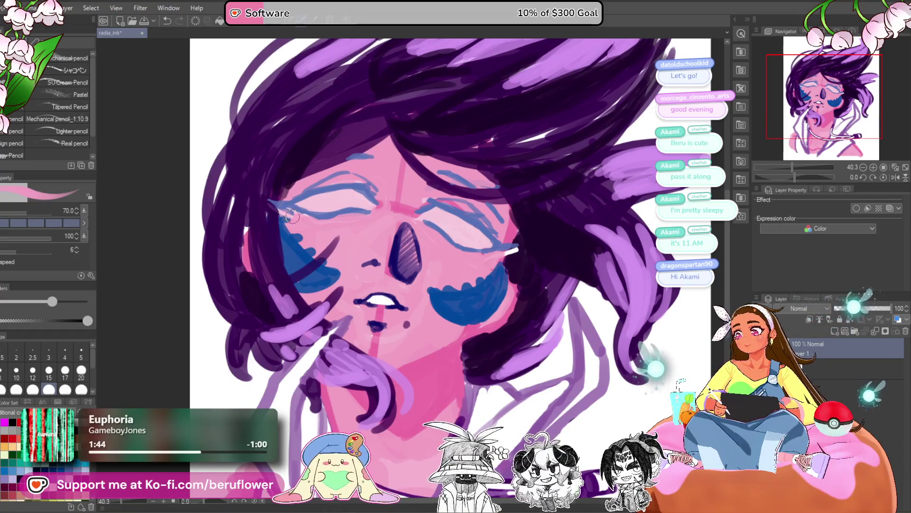
- Re-sample the pink skin and cover the white streaks across the closed eyes
left_click_drag(519, 381, 465, 408)
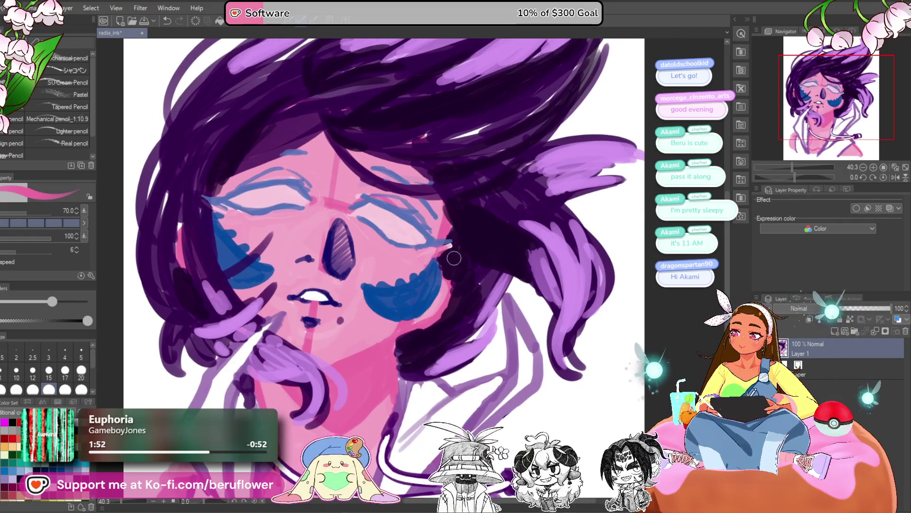
left_click(450, 250, "alt")
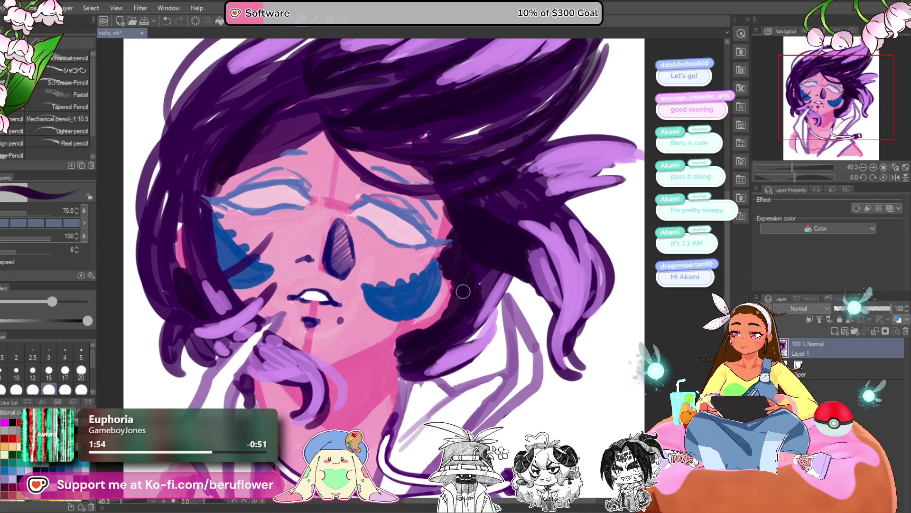
scroll(417, 332, "down", 5)
scroll(416, 332, "up", 5)
left_click(376, 352, "alt")
left_click_drag(449, 303, 445, 296)
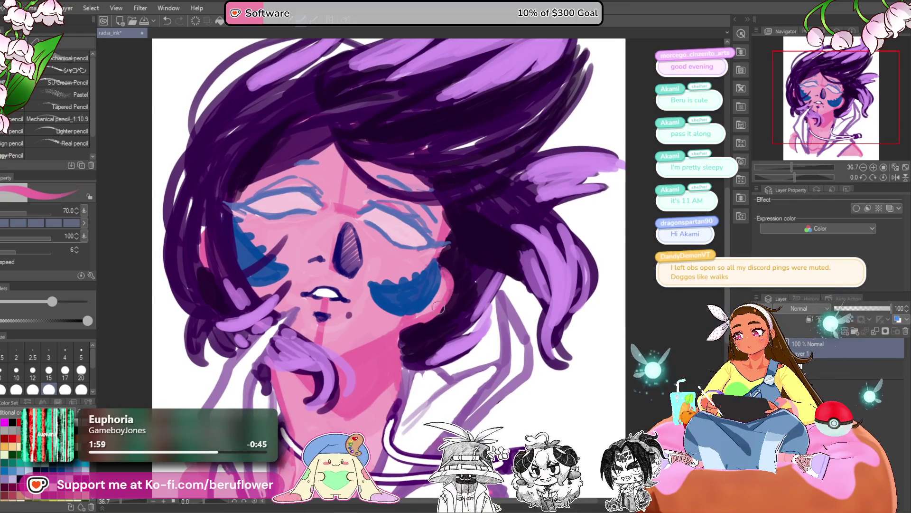
left_click_drag(399, 327, 439, 332)
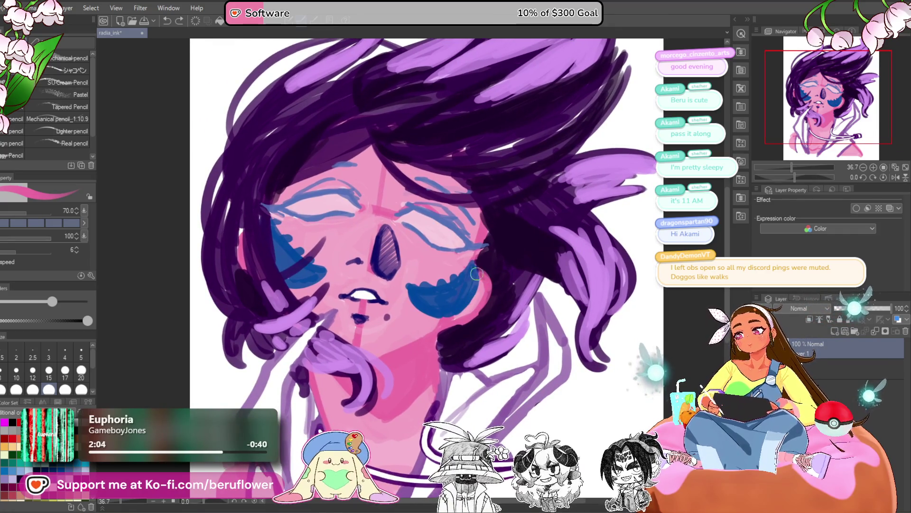
scroll(476, 298, "down", 10)
scroll(462, 274, "up", 8)
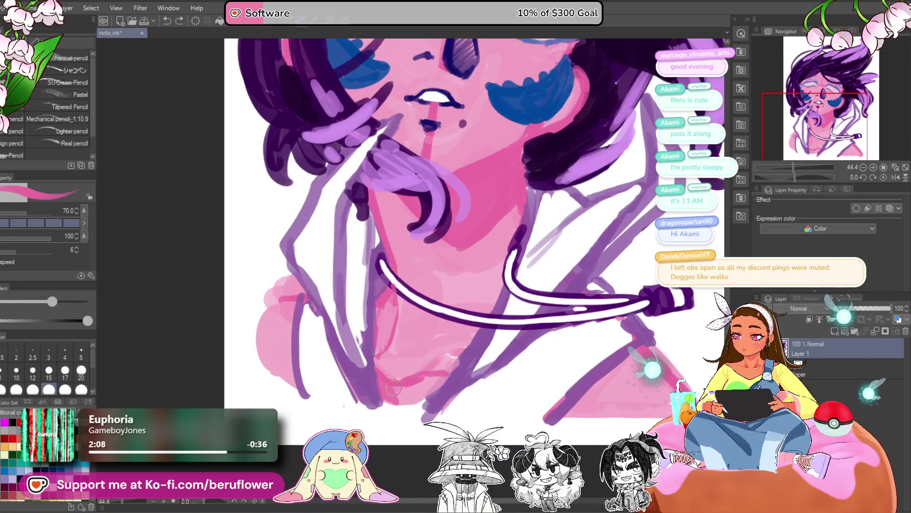
- Fill the white gap on the chest with pink
left_click_drag(446, 373, 415, 383)
left_click_drag(477, 338, 439, 370)
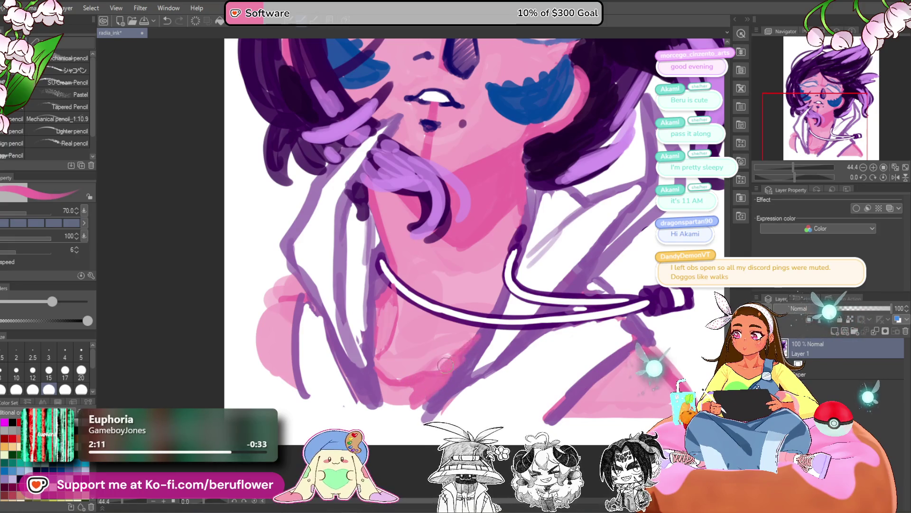
scroll(402, 391, "down", 3)
left_click_drag(525, 377, 511, 366)
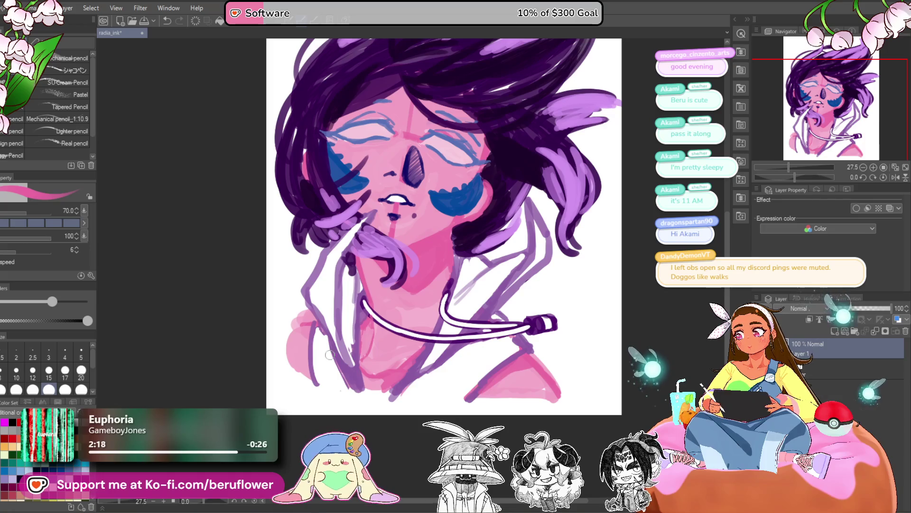
- Eyedrop dark purple and stroke it along the chin below the mouth
scroll(309, 334, "up", 2)
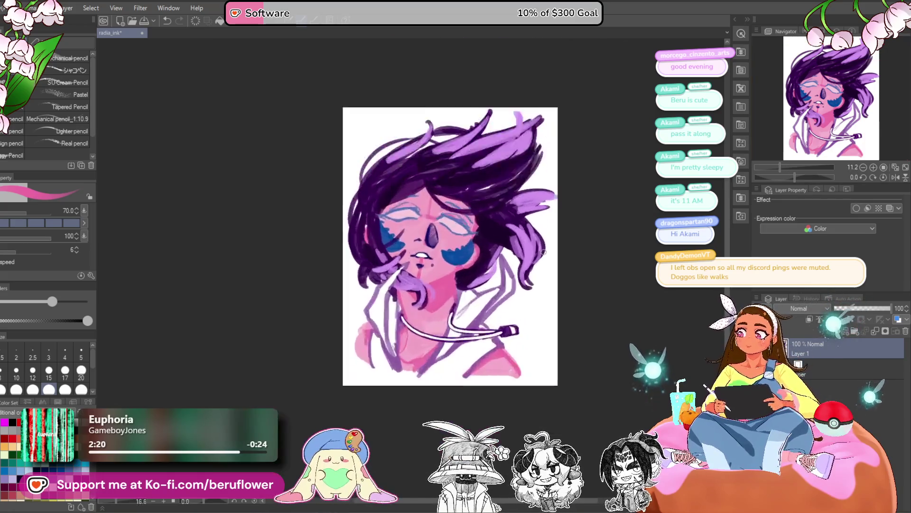
scroll(370, 324, "down", 3)
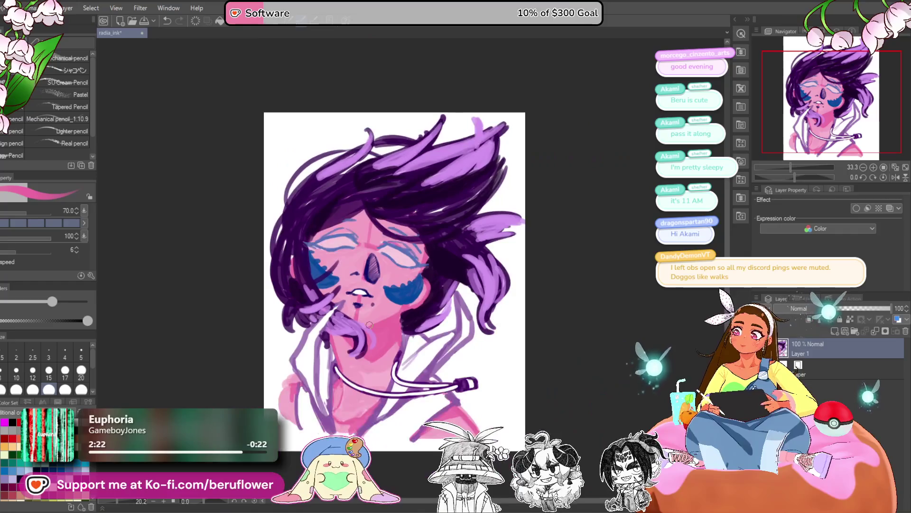
scroll(370, 324, "up", 1)
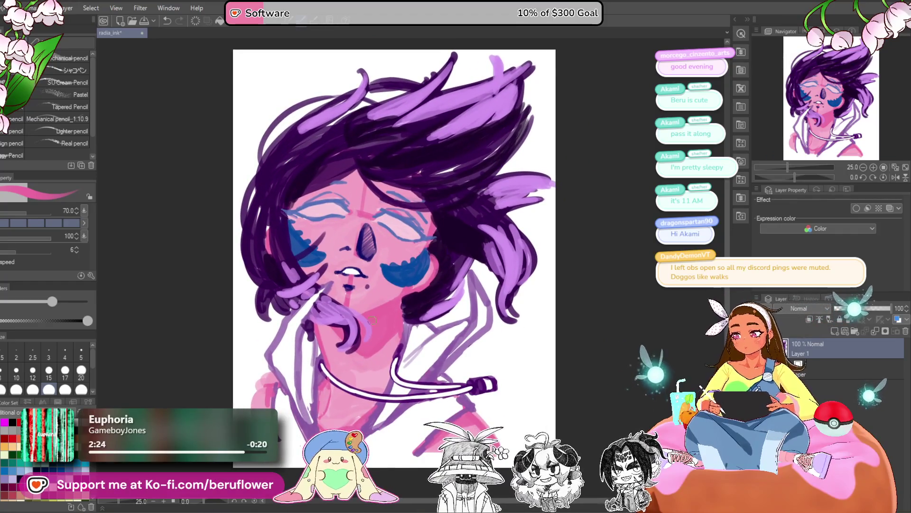
left_click(348, 297, "alt")
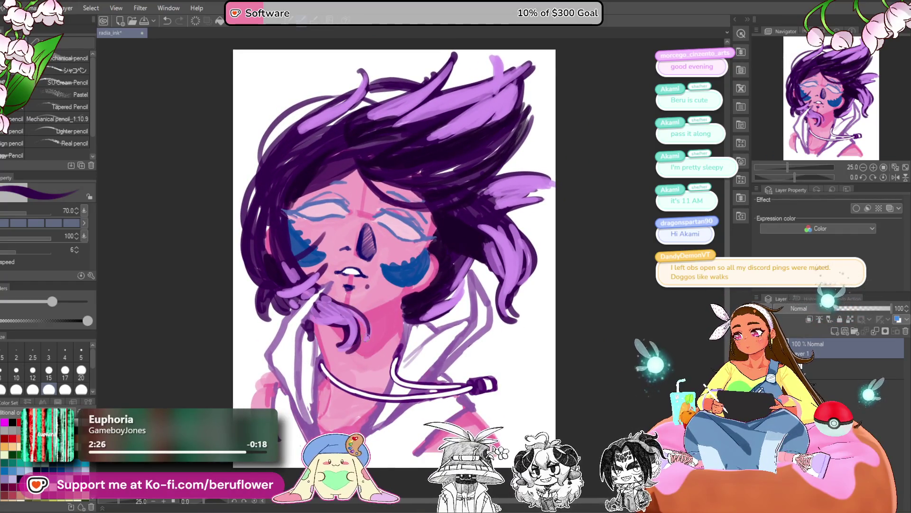
left_click_drag(327, 297, 373, 328)
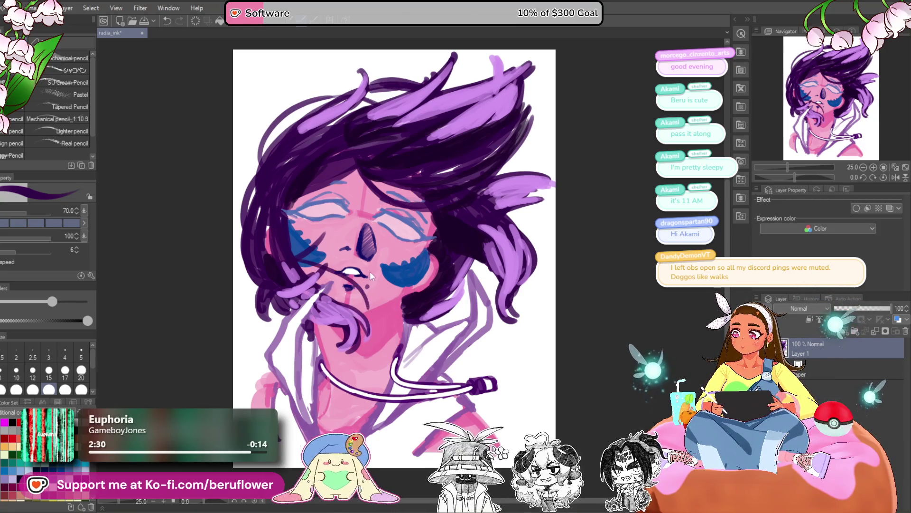
scroll(392, 300, "up", 4)
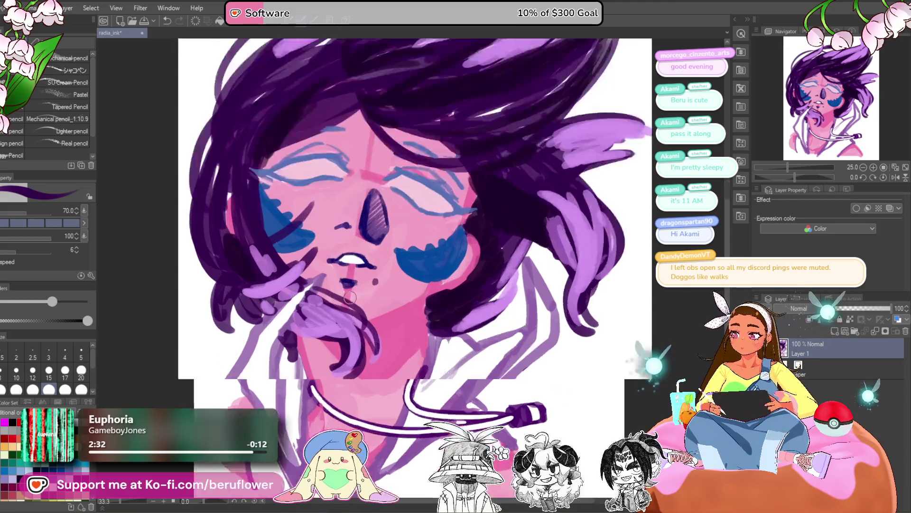
scroll(386, 365, "down", 4)
scroll(427, 309, "up", 1)
left_click(410, 249, "alt")
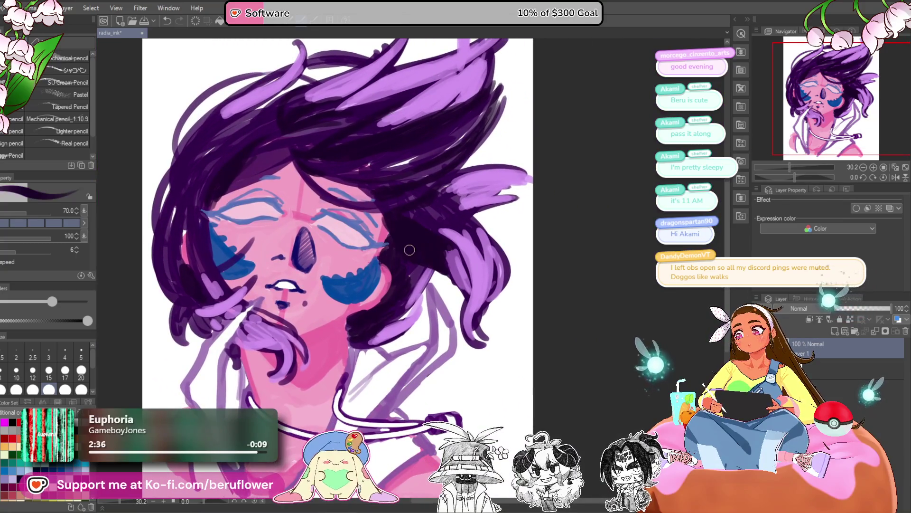
left_click_drag(457, 191, 478, 304)
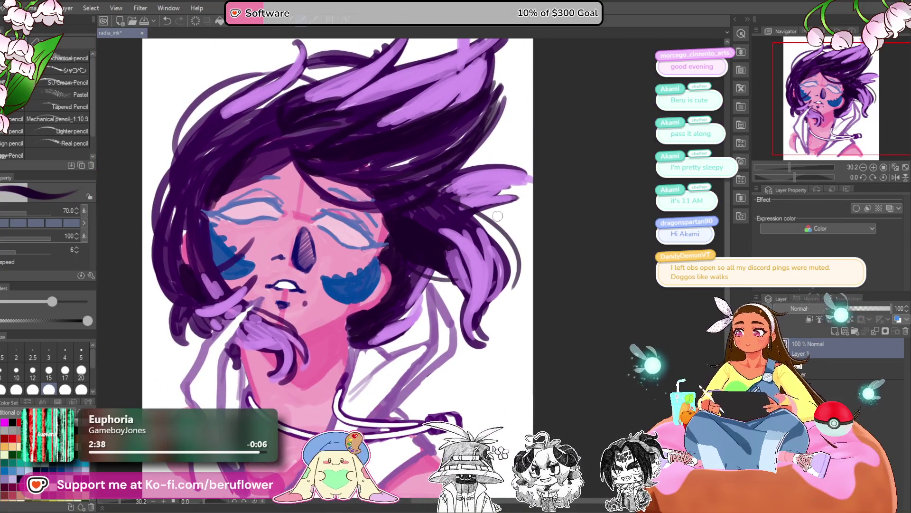
key("ctrl+z")
left_click_drag(476, 216, 475, 311)
key("ctrl+z")
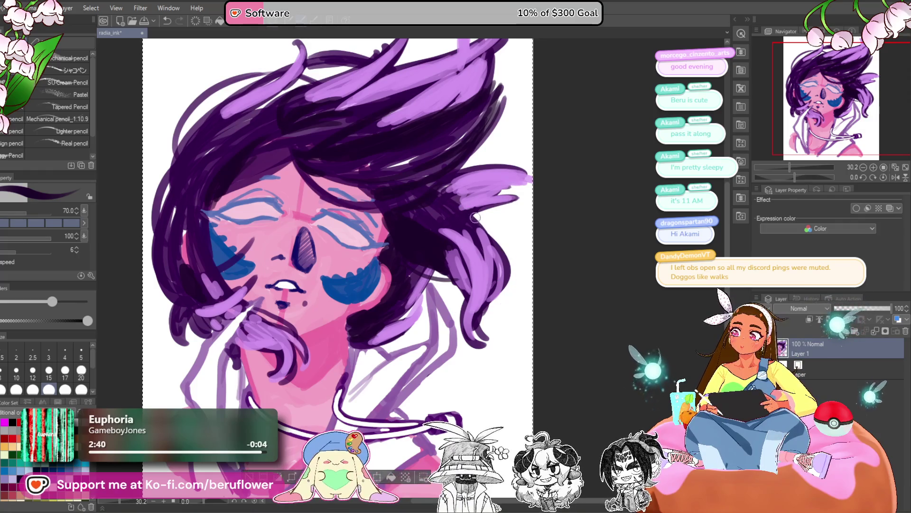
left_click_drag(464, 329, 438, 334)
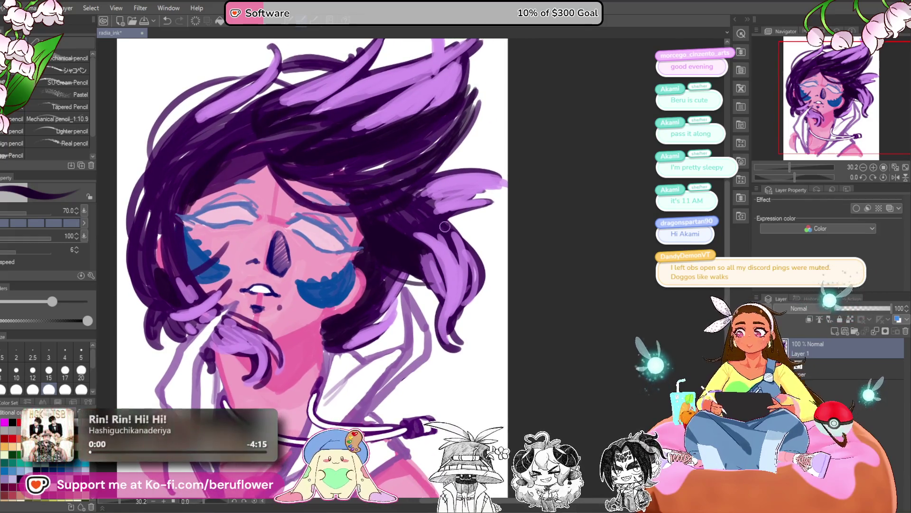
key("ctrl+z")
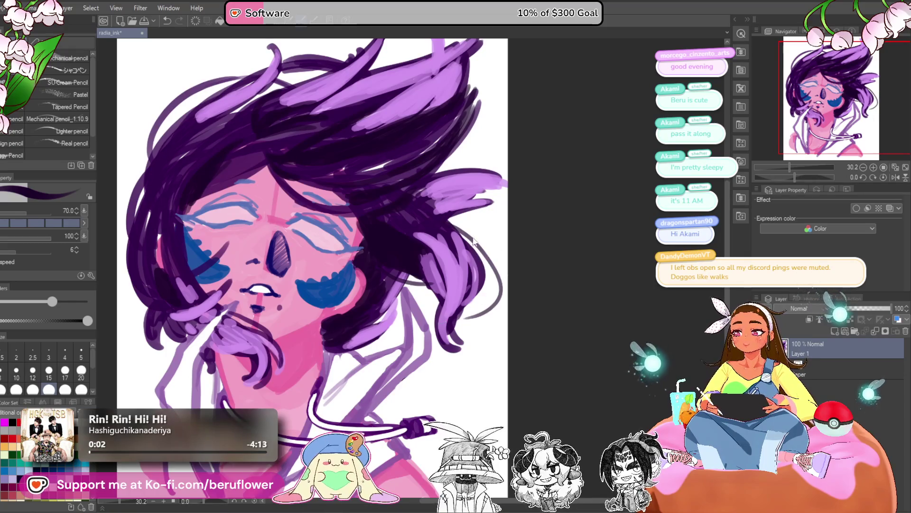
key("ctrl+y")
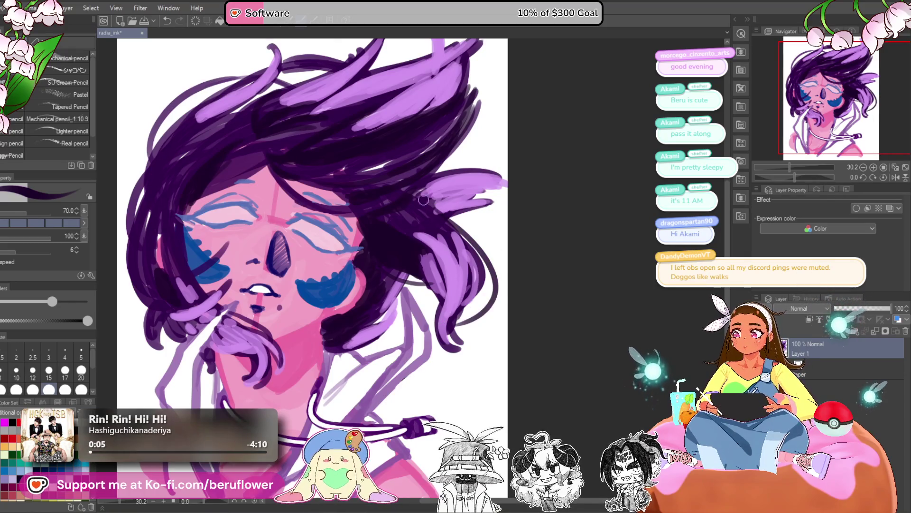
key("ctrl+z")
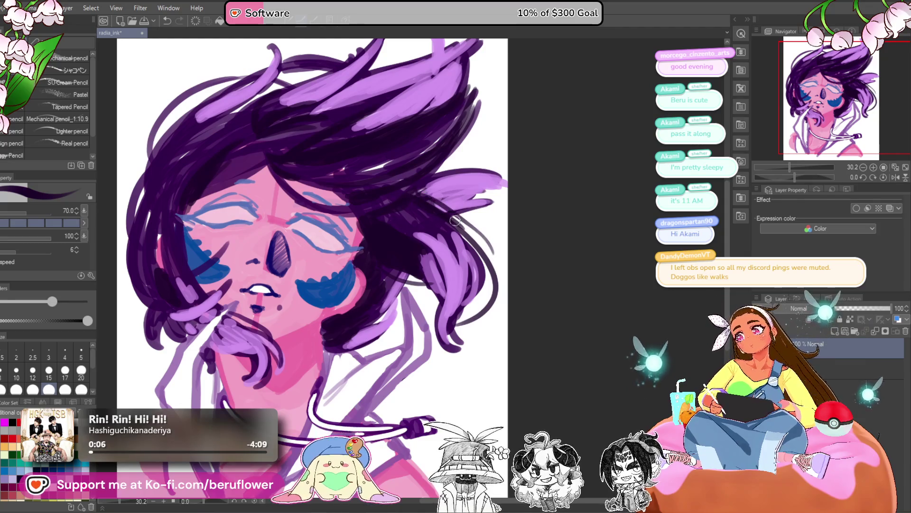
key("ctrl+y")
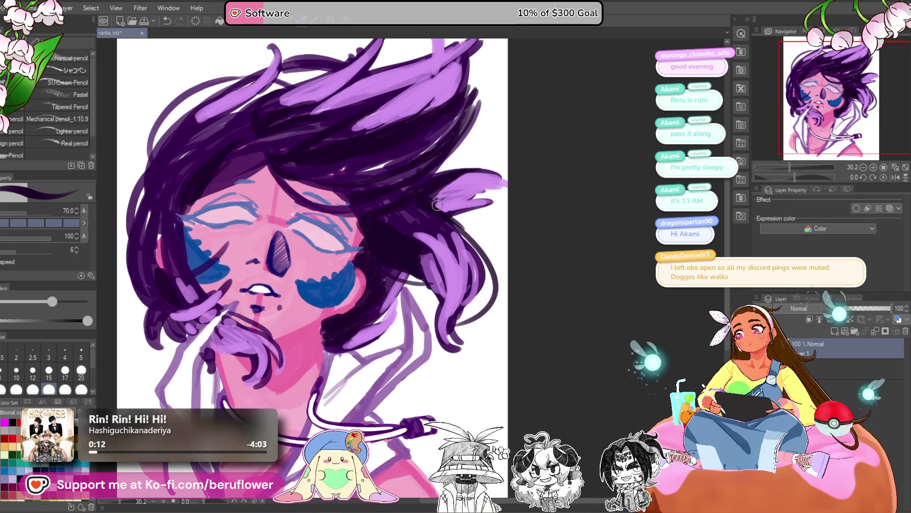
scroll(437, 198, "down", 2)
scroll(437, 205, "up", 3)
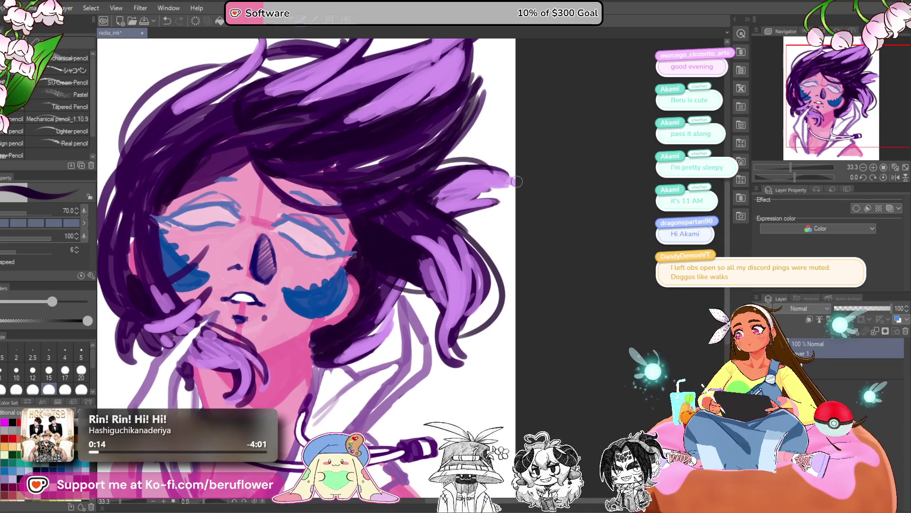
scroll(402, 275, "down", 3)
scroll(402, 276, "up", 1)
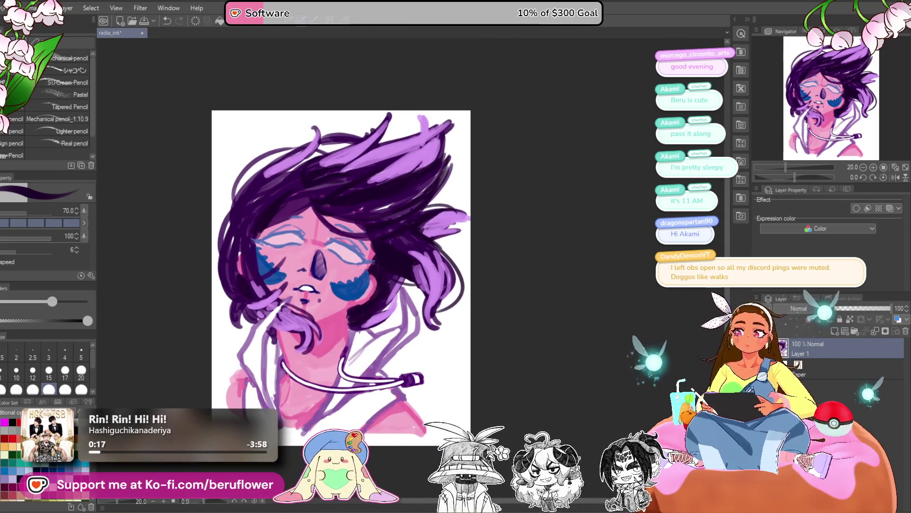
key("ctrl+t")
- Nudge the whole drawing with the arrow keys, scale it down slightly from a corner, and confirm
key("Left")
key("Left")
key("Left")
key("Right")
key("Right")
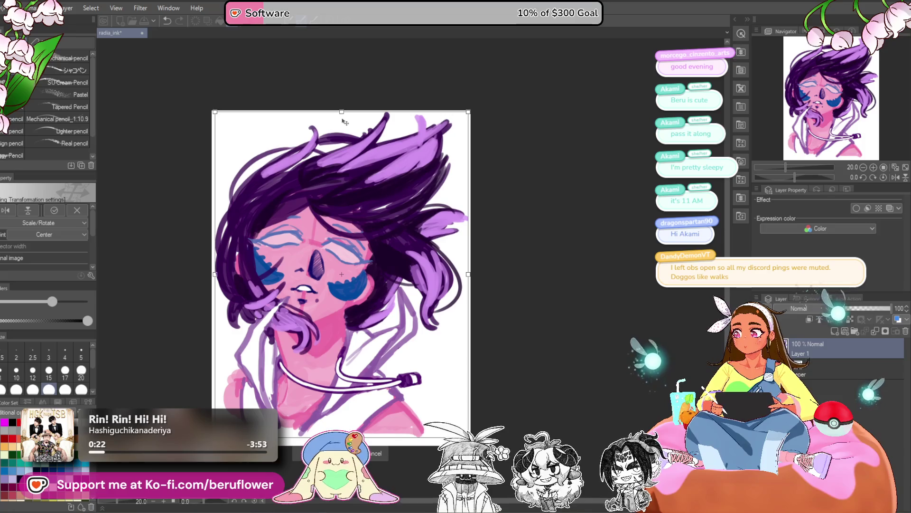
left_click_drag(341, 111, 341, 114)
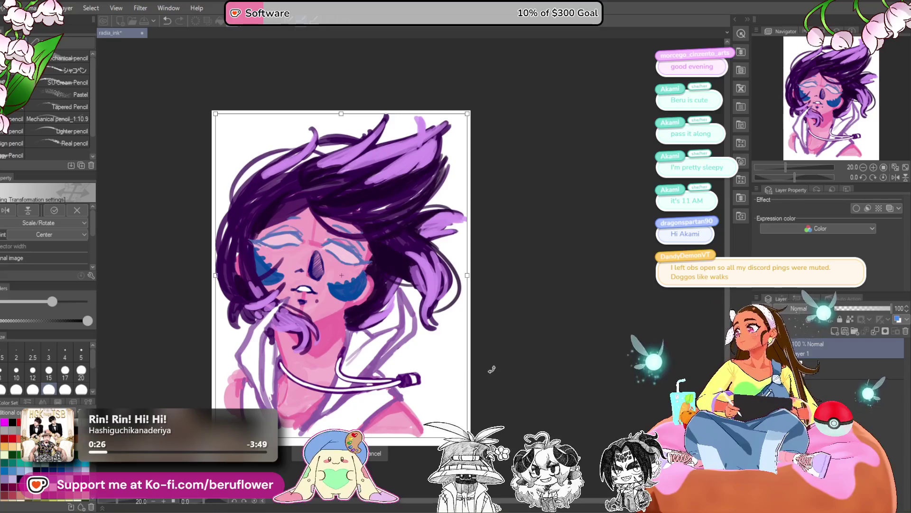
key("Return")
scroll(484, 363, "down", 2)
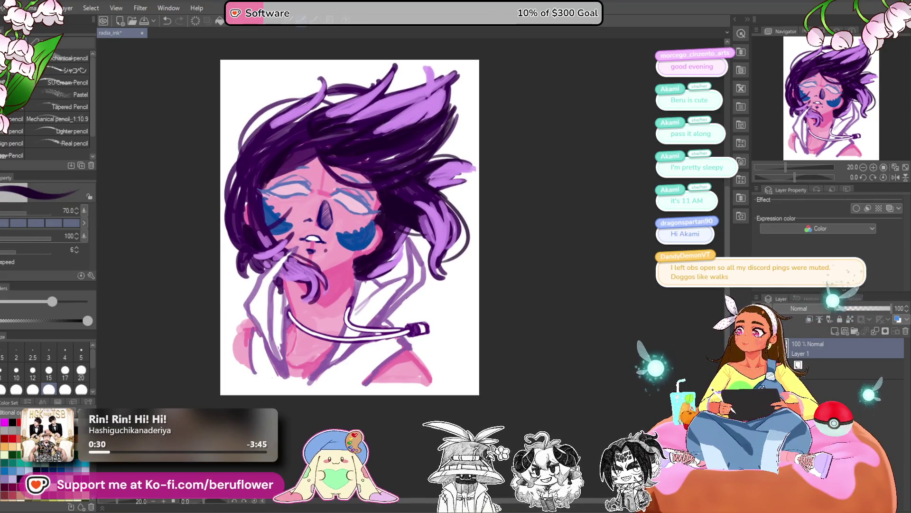
scroll(291, 211, "up", 4)
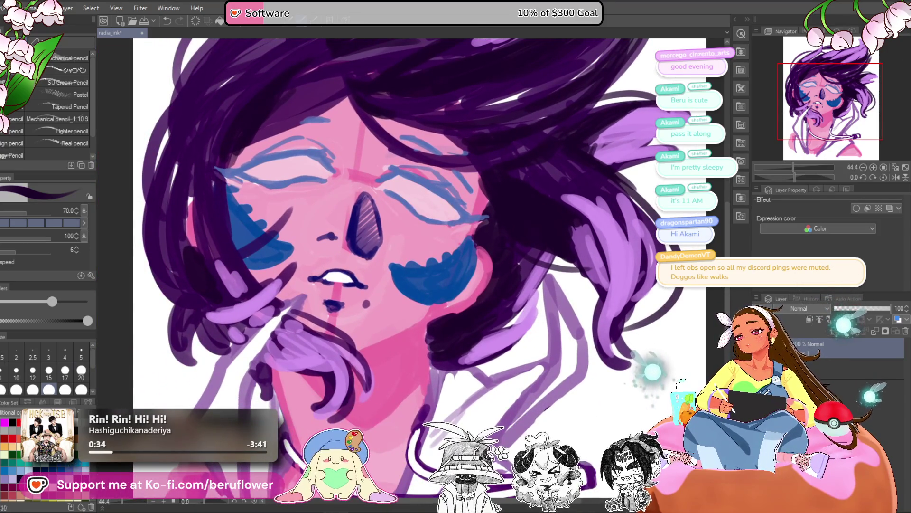
- Zoom into the face and sketch a small round blue iris in the left eye
scroll(329, 185, "up", 3)
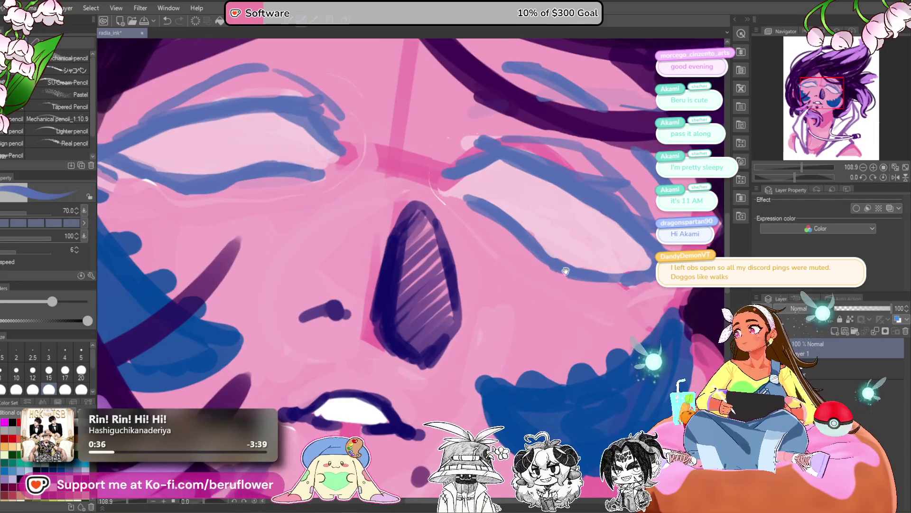
scroll(285, 163, "up", 2)
key("ctrl+0")
scroll(451, 189, "up", 4)
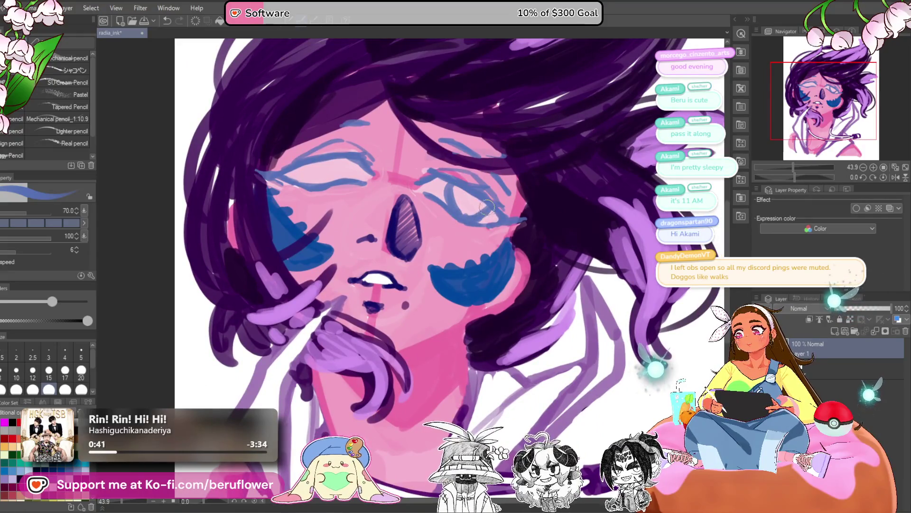
left_click_drag(321, 167, 360, 160)
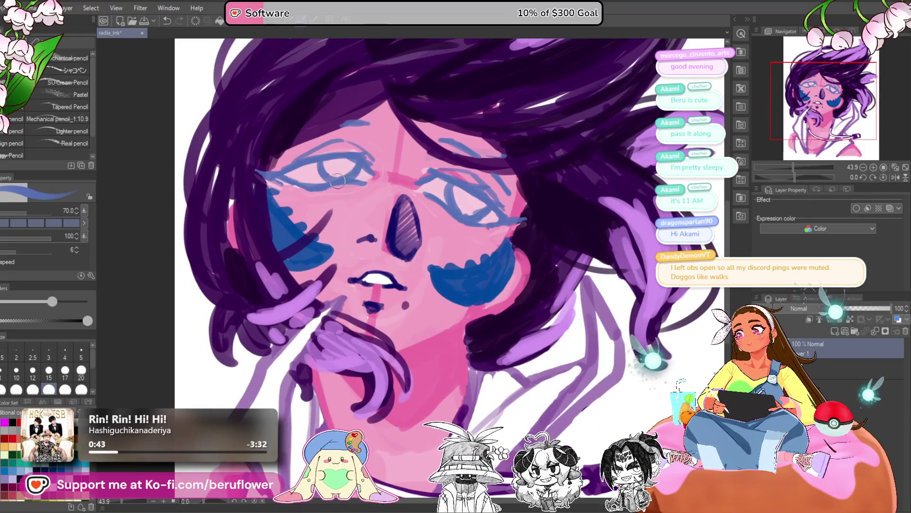
key("ctrl+0")
- Reframe the view on the face and eyedrop the blue of the eye outline
scroll(490, 166, "up", 3)
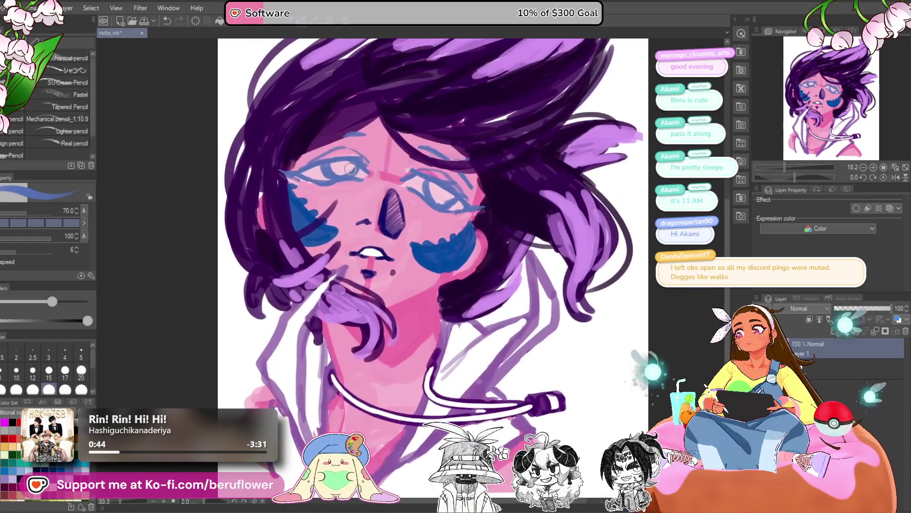
left_click_drag(490, 166, 500, 196)
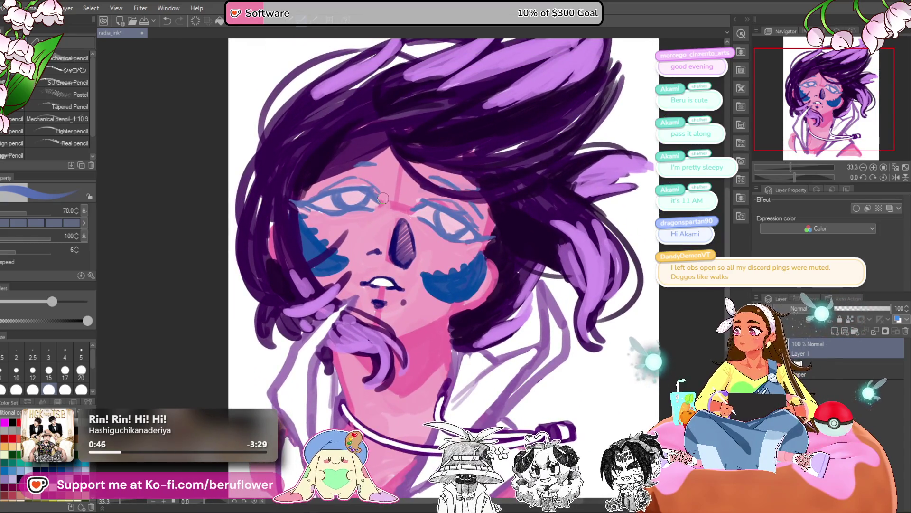
scroll(384, 198, "up", 4)
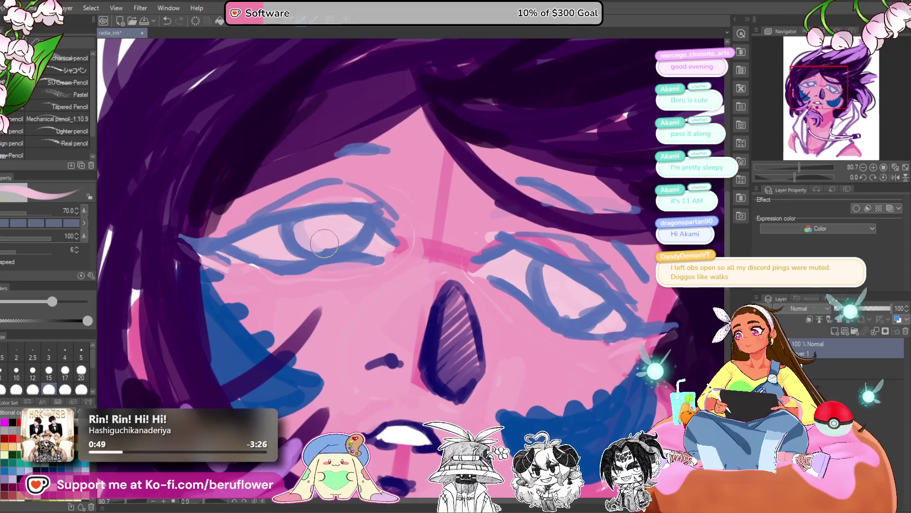
scroll(476, 252, "right", 3)
scroll(476, 252, "down", 2)
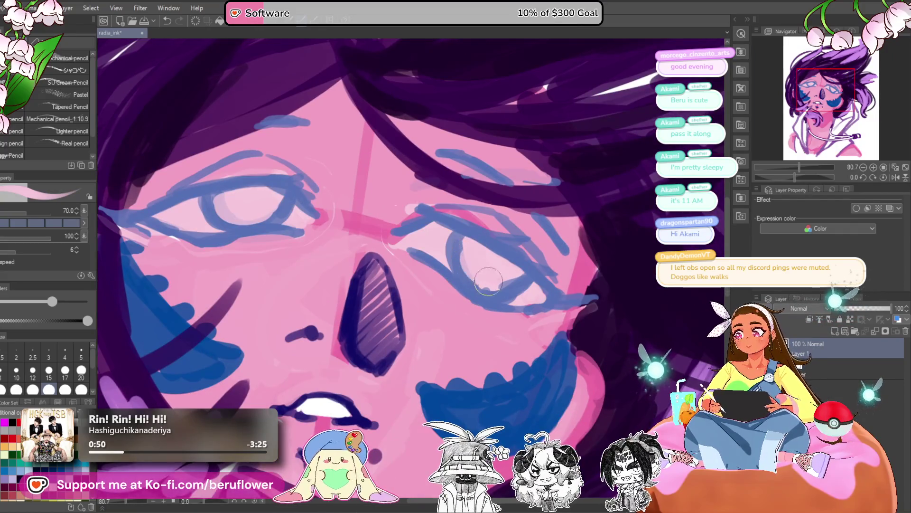
scroll(465, 258, "down", 4)
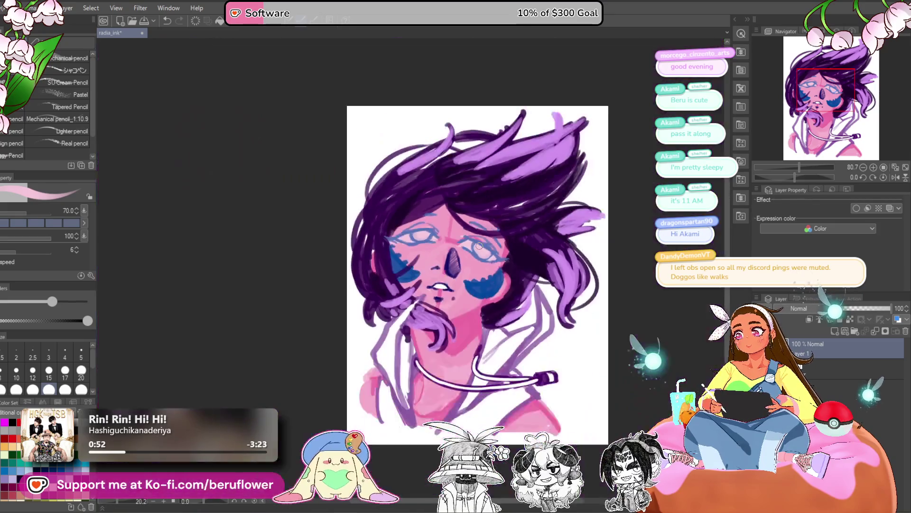
scroll(470, 266, "up", 3)
left_click(472, 270, "alt")
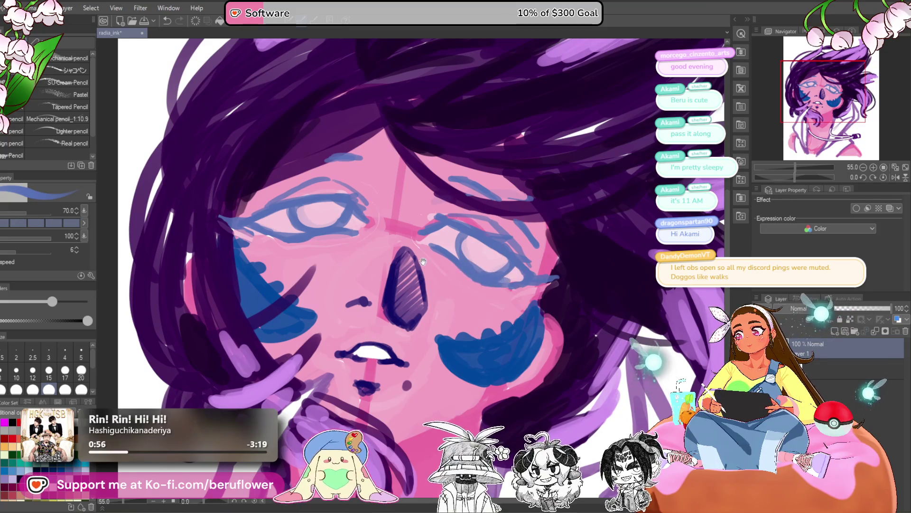
- Add a short blue stroke to the left eye and re-sample its blue
left_click_drag(423, 261, 484, 285)
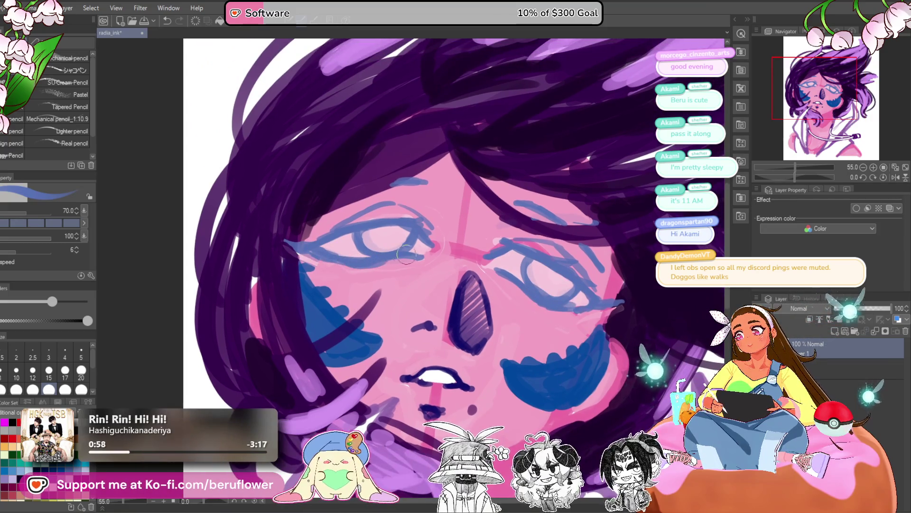
left_click_drag(361, 237, 362, 252)
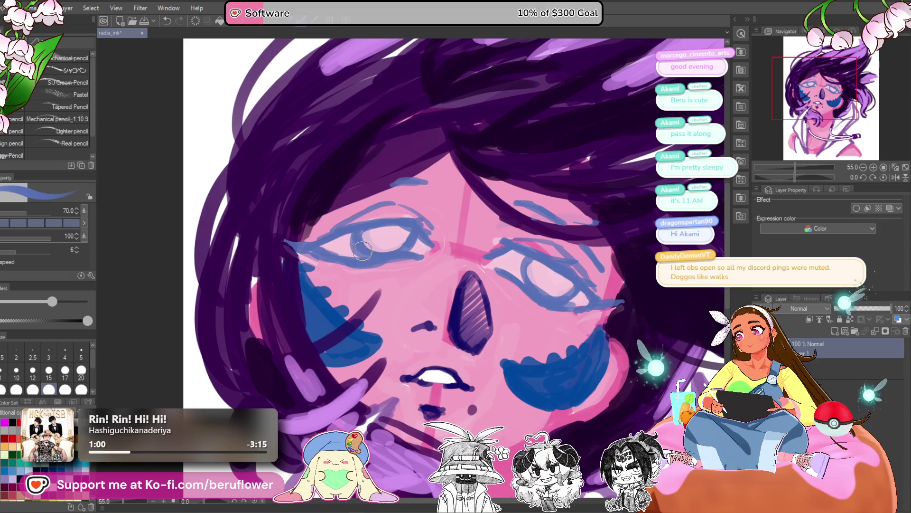
left_click(385, 236, "alt")
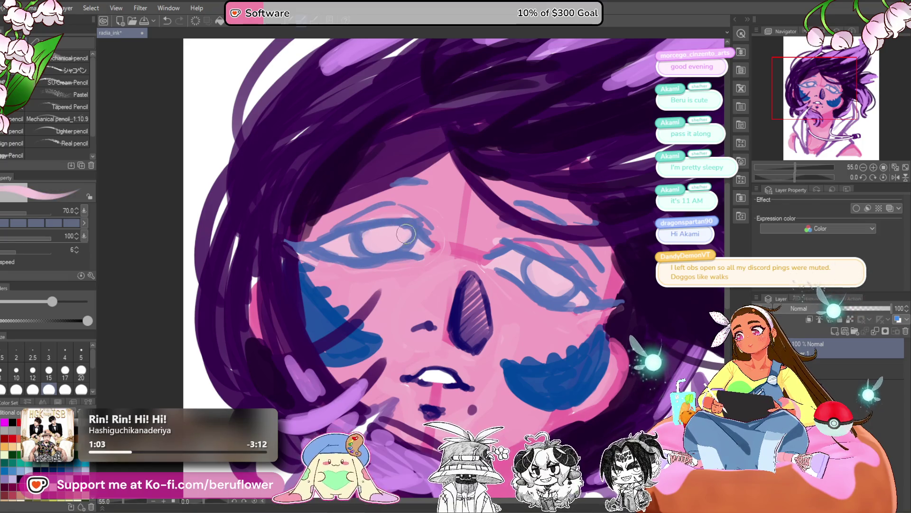
scroll(405, 234, "down", 5)
scroll(417, 218, "up", 5)
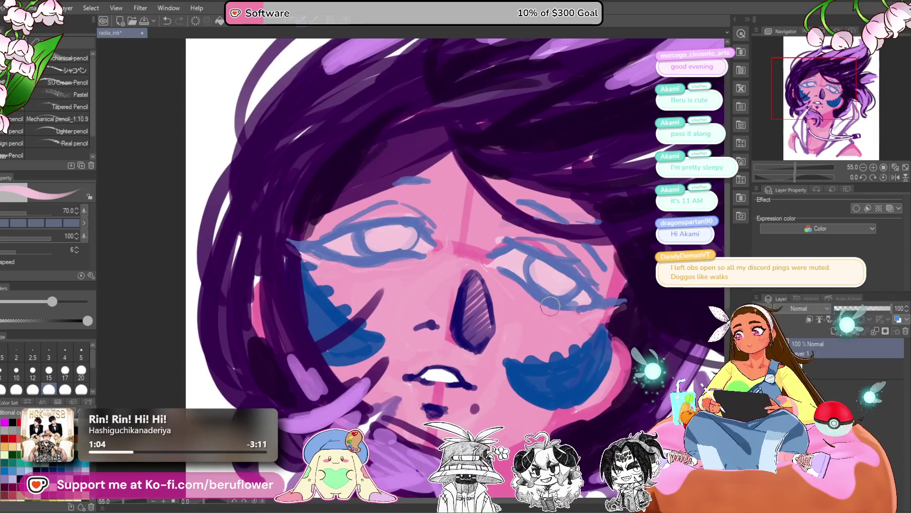
scroll(550, 306, "down", 5)
scroll(414, 256, "up", 5)
left_click(414, 256, "alt")
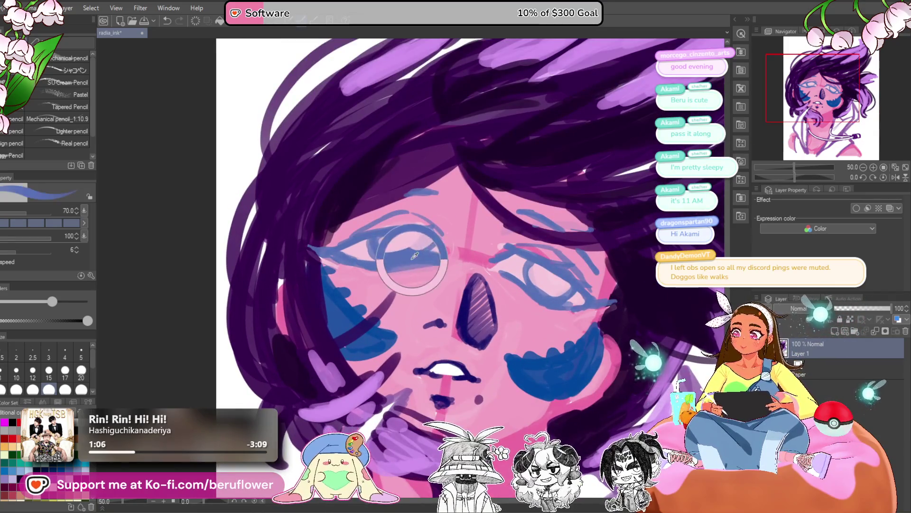
scroll(417, 256, "up", 2)
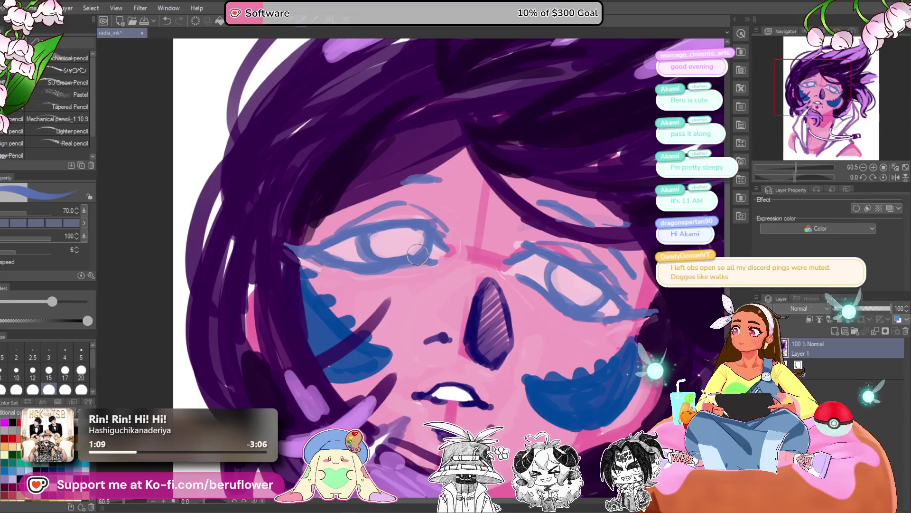
- Paint a blue iris into the right eye
mouse_move(418, 255)
left_mouse_down()
mouse_move(313, 241)
mouse_move(334, 219)
mouse_move(328, 216)
mouse_move(306, 227)
mouse_move(357, 221)
left_mouse_up()
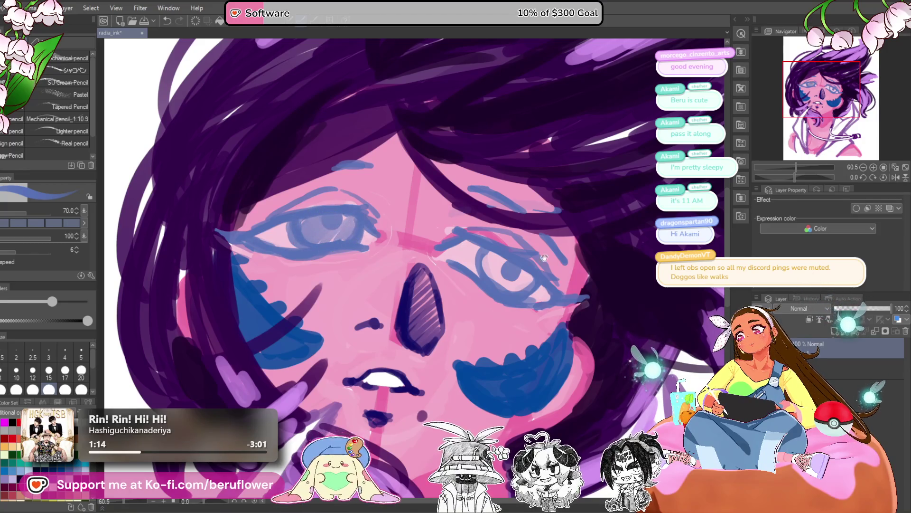
left_click_drag(545, 258, 531, 242)
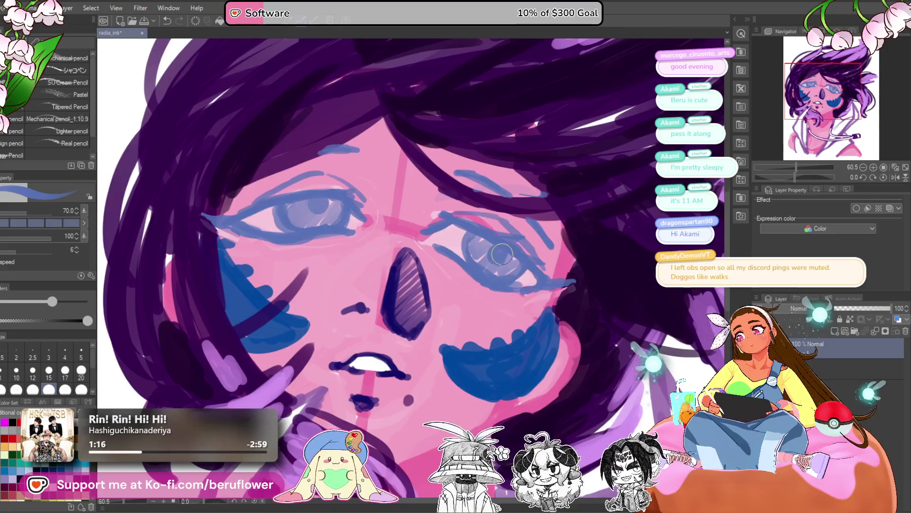
key("ctrl+0")
scroll(488, 240, "up", 5)
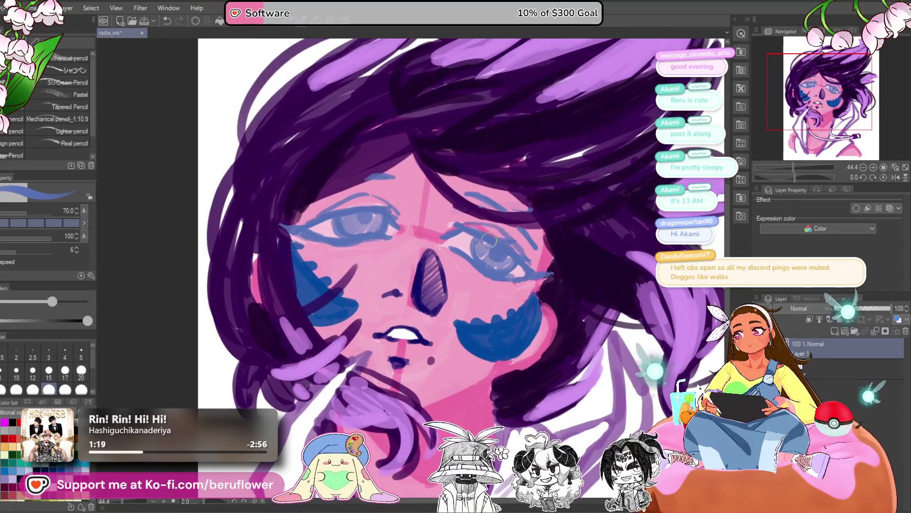
left_click_drag(479, 247, 511, 261)
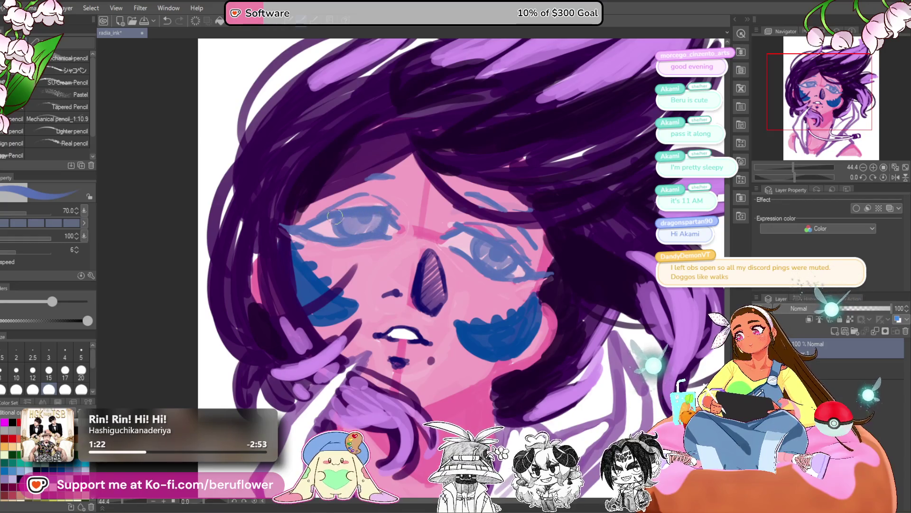
key("ctrl+0")
scroll(374, 232, "up", 5)
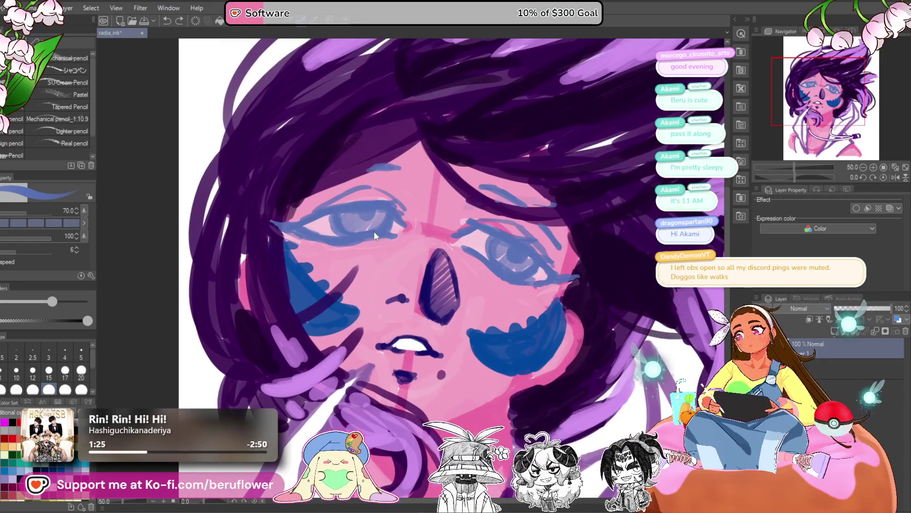
- Extend the blue line at the left eye's corner, touching up with pale pink
left_click(334, 217, "alt")
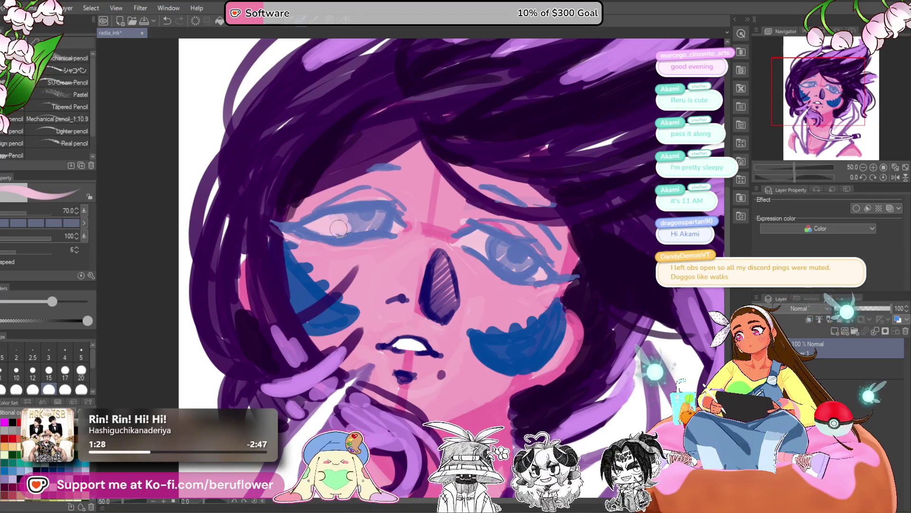
left_click(348, 200, "alt")
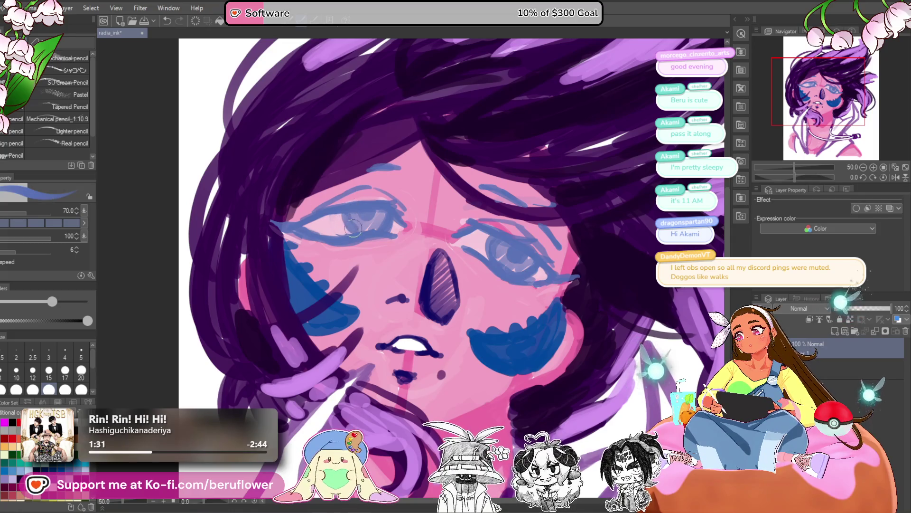
left_click_drag(392, 207, 388, 230)
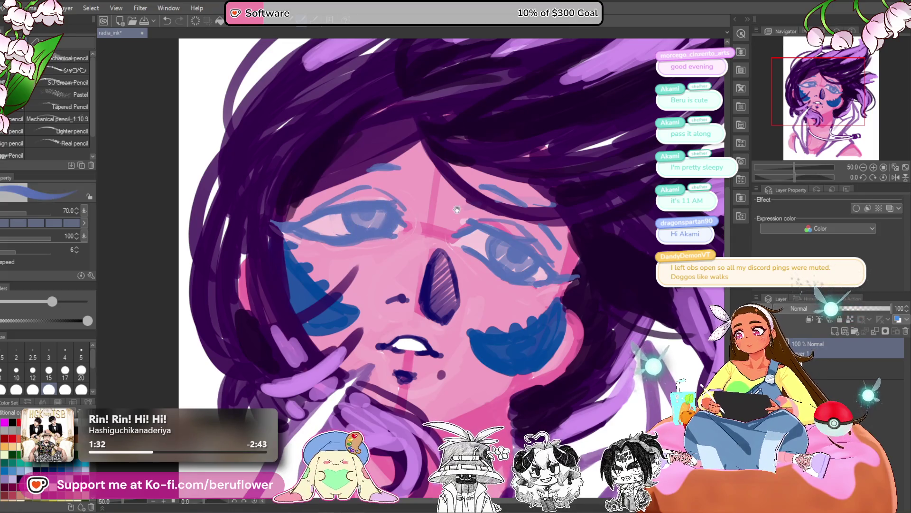
left_click_drag(457, 209, 472, 227)
left_click(402, 238, "alt")
left_click(395, 236, "alt")
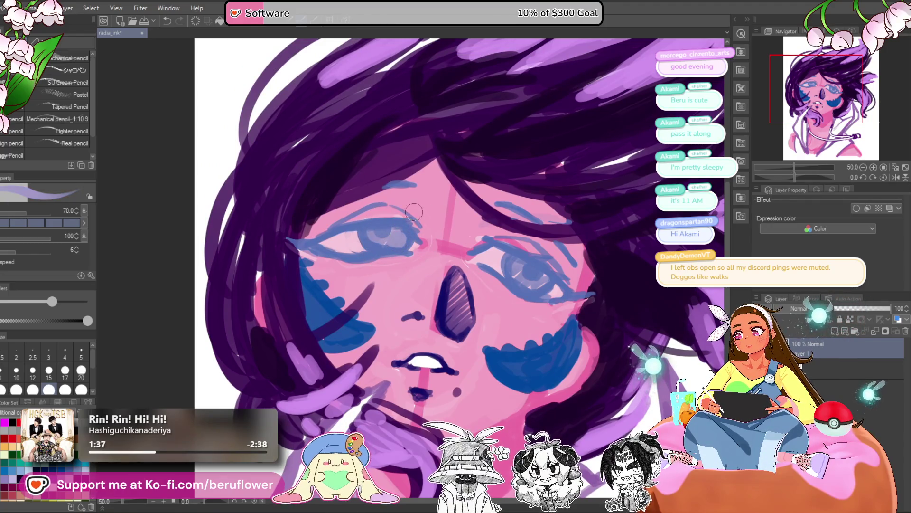
left_click(404, 234, "alt")
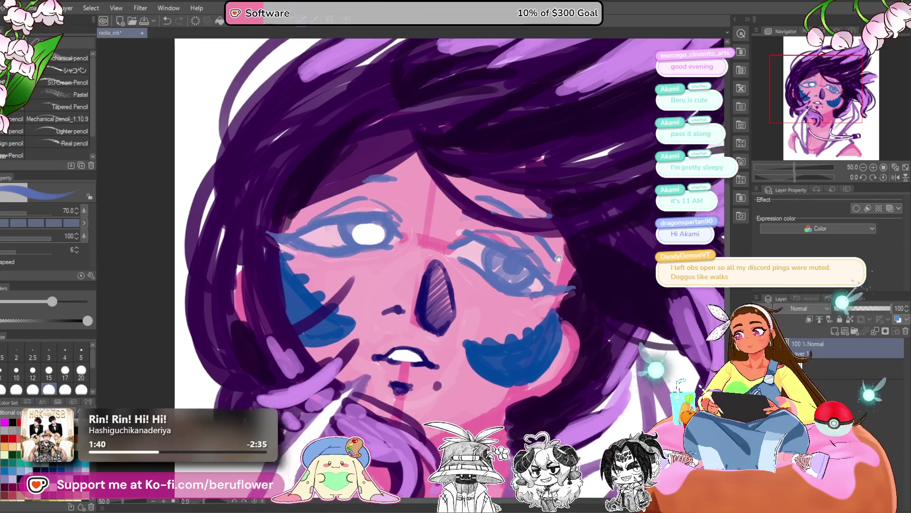
- Paint a white highlight dot on the right eye
mouse_move(526, 264)
left_mouse_down()
mouse_move(496, 247)
mouse_move(471, 248)
left_mouse_up()
scroll(497, 245, "down", 5)
scroll(497, 245, "up", 5)
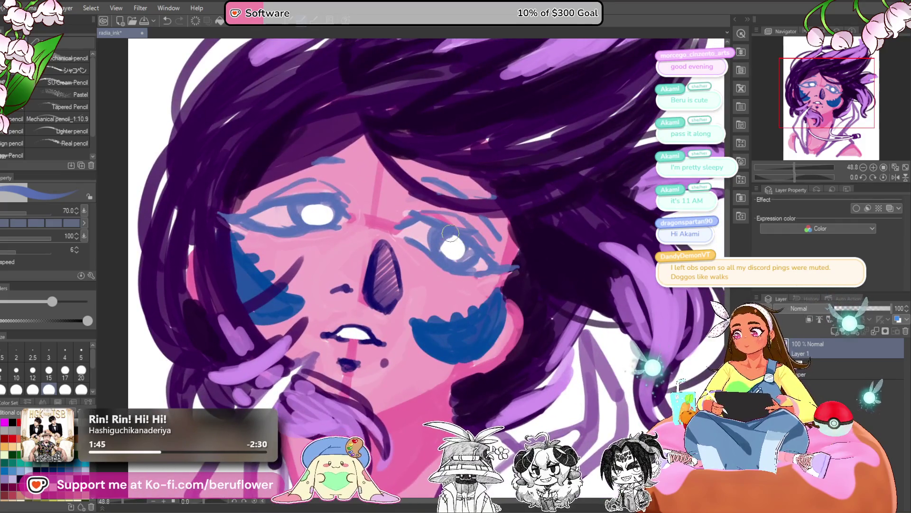
scroll(471, 241, "down", 5)
scroll(471, 241, "up", 6)
left_click_drag(484, 245, 471, 264)
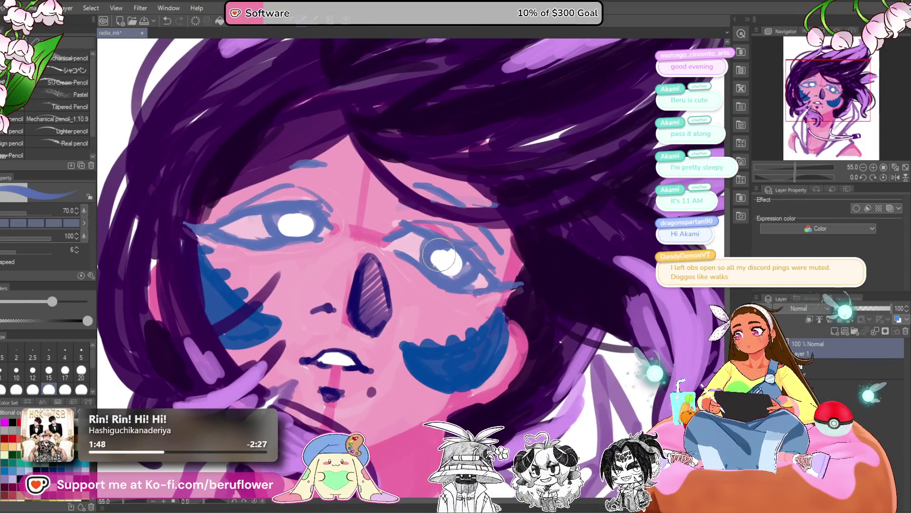
scroll(464, 250, "up", 1)
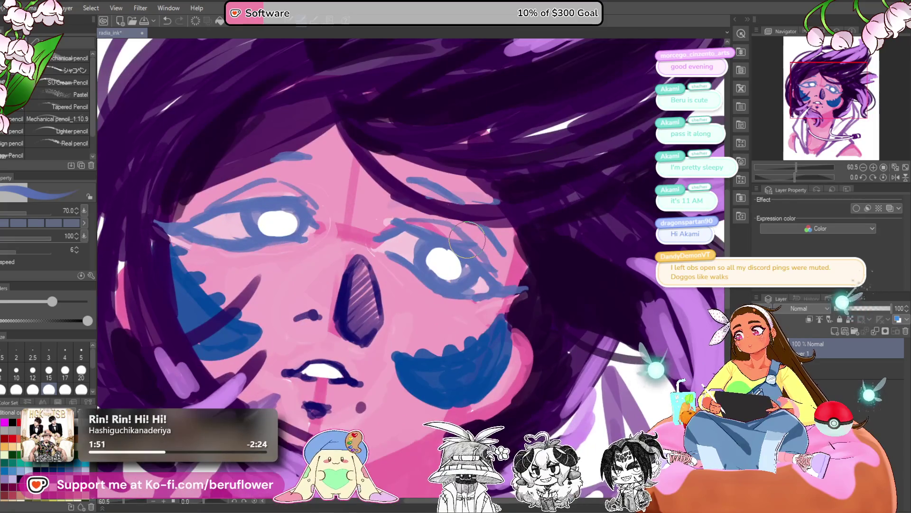
scroll(493, 287, "down", 4)
scroll(487, 305, "up", 3)
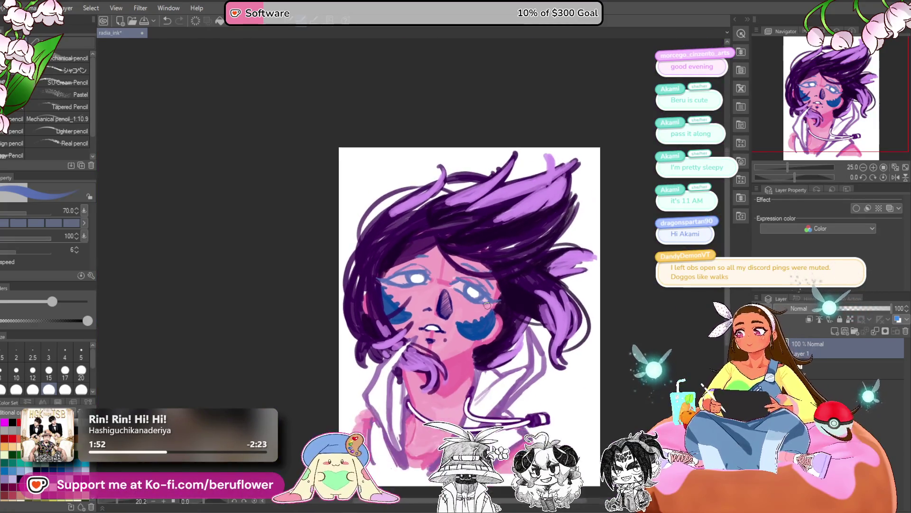
scroll(475, 265, "up", 2)
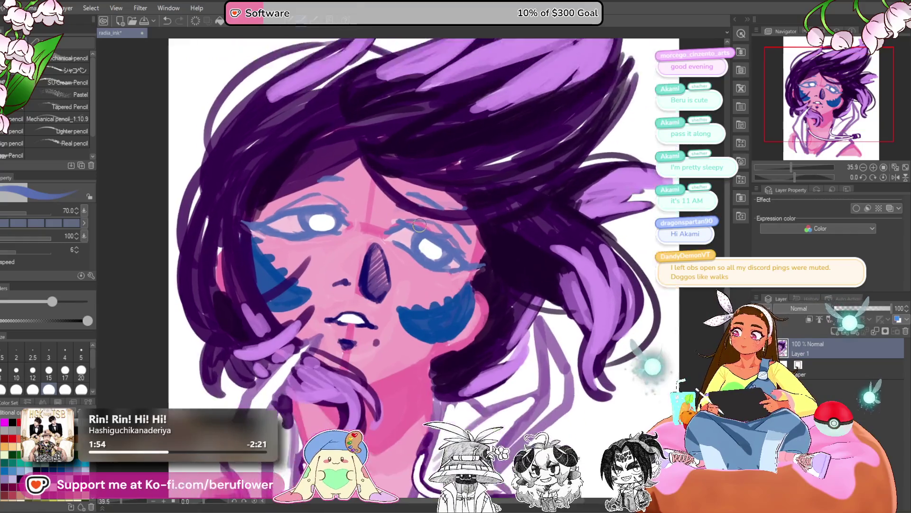
scroll(420, 225, "up", 4)
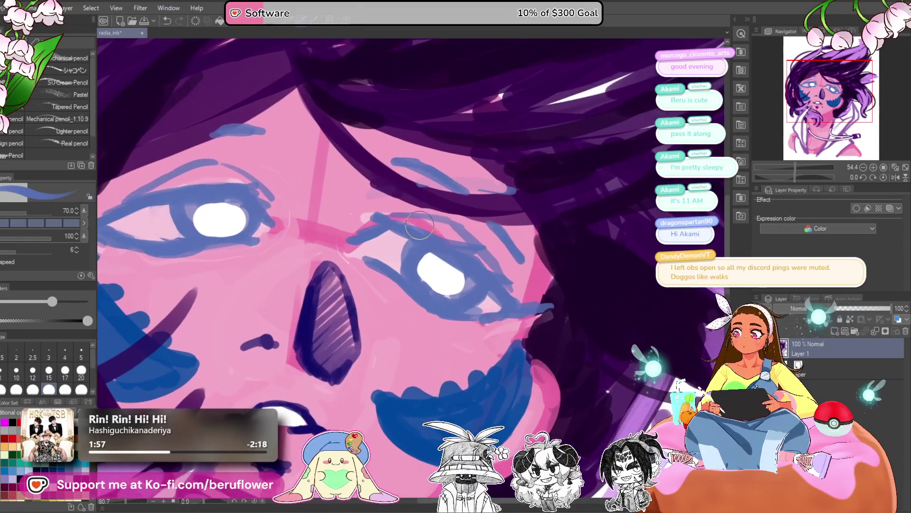
left_click_drag(480, 237, 533, 253)
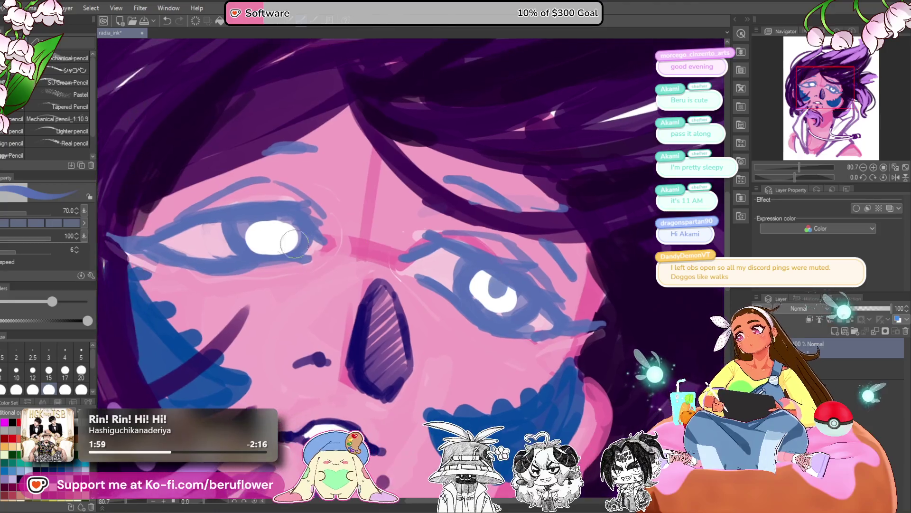
scroll(277, 219, "down", 5)
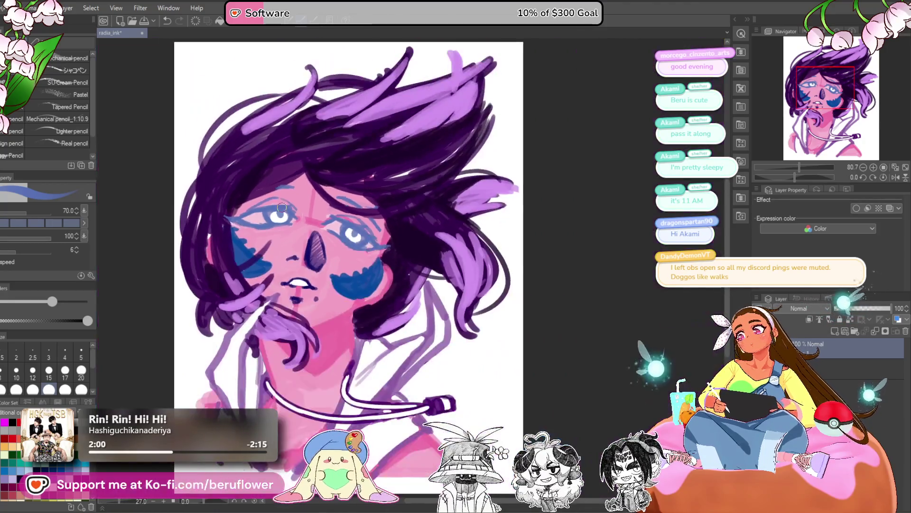
- Zoom in on the mouth, shrink the brush, and dab a small dark blue dot below it
scroll(282, 207, "up", 4)
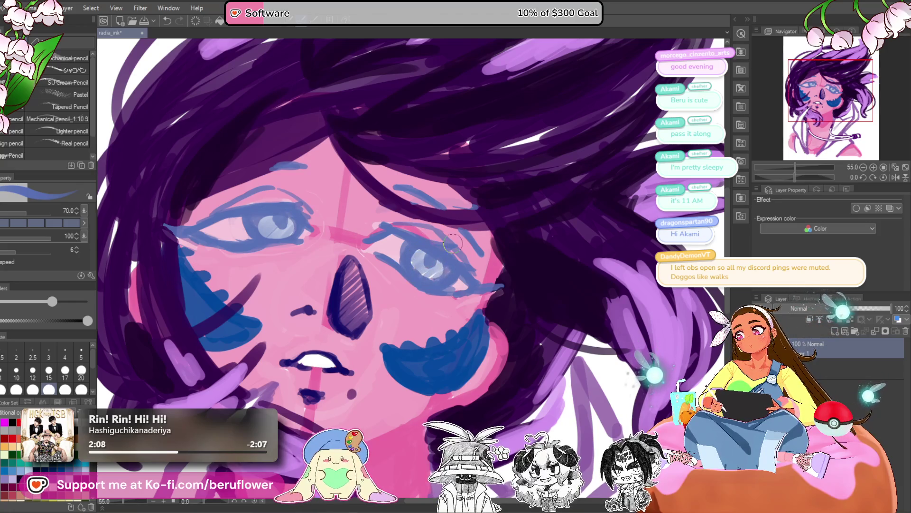
scroll(452, 243, "down", 5)
scroll(362, 312, "up", 6)
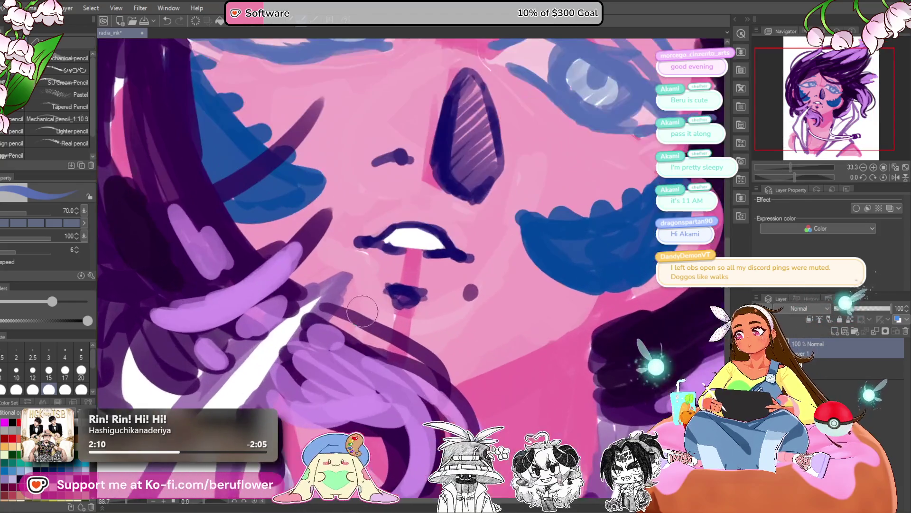
left_click_drag(419, 297, 405, 303)
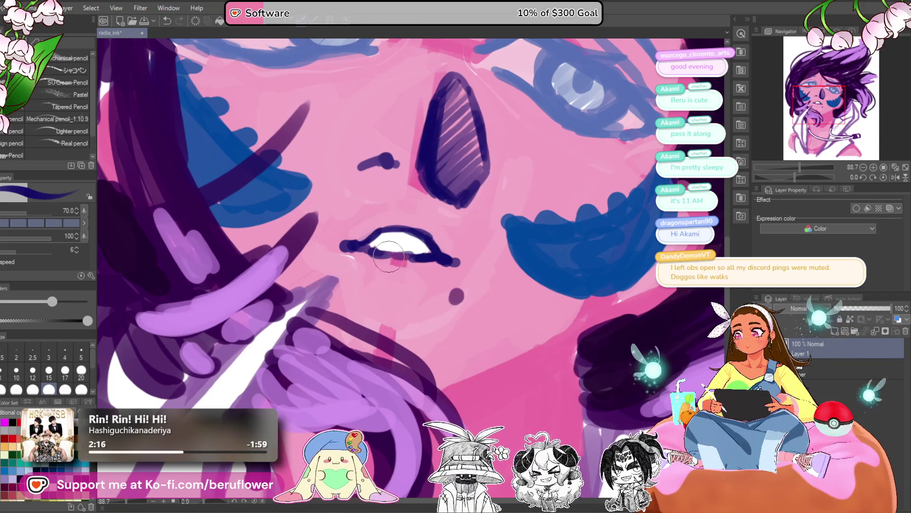
scroll(429, 259, "down", 5)
scroll(426, 275, "up", 3)
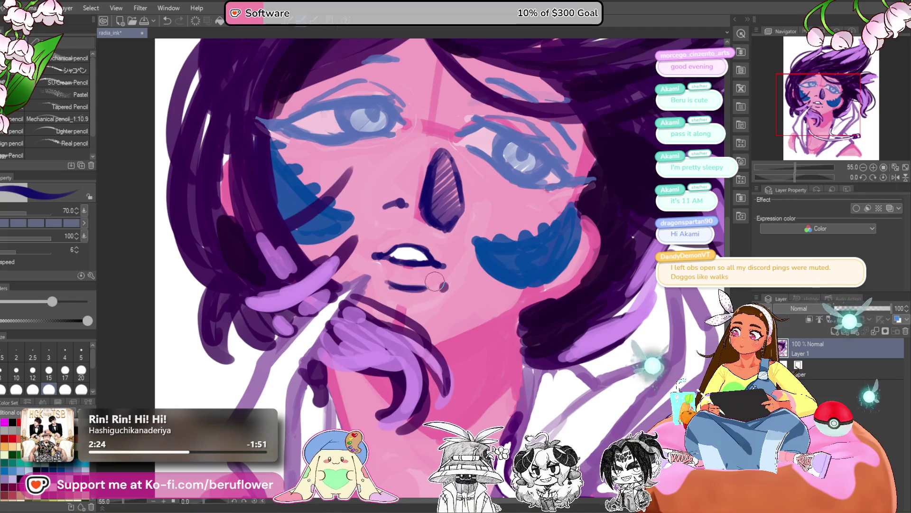
scroll(434, 282, "down", 5)
scroll(434, 281, "up", 5)
left_click_drag(485, 335, 473, 362)
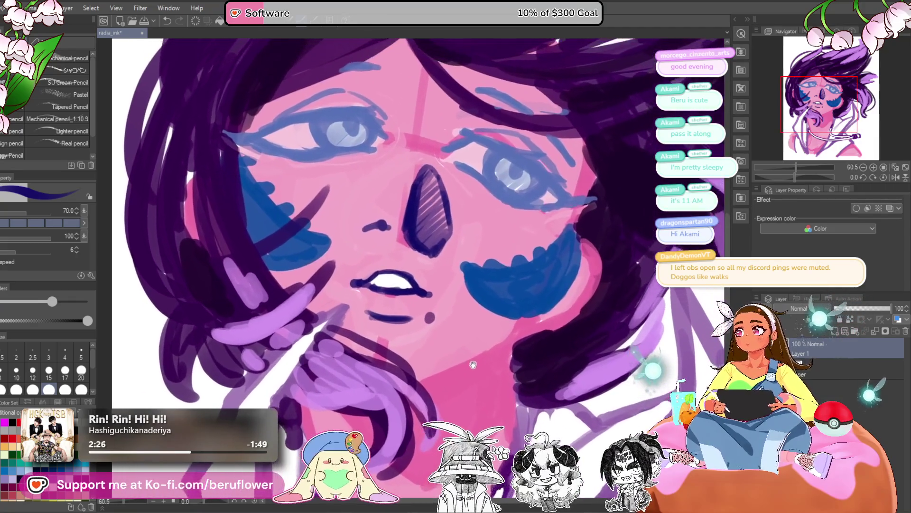
scroll(433, 350, "up", 3)
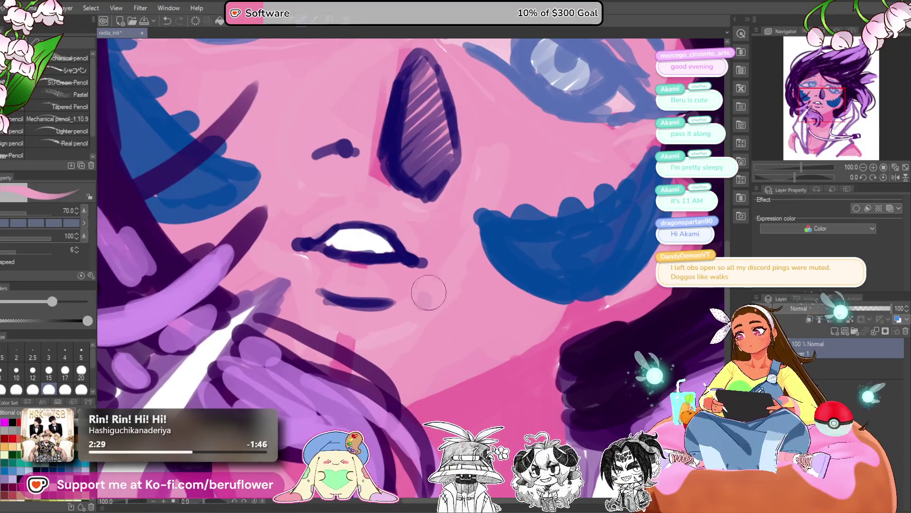
mouse_move(421, 320)
left_mouse_down()
mouse_move(415, 340)
mouse_move(402, 335)
mouse_move(409, 342)
left_mouse_up()
key("bracketleft")
key("bracketleft")
key("bracketleft")
left_click(412, 349)
scroll(408, 364, "down", 3)
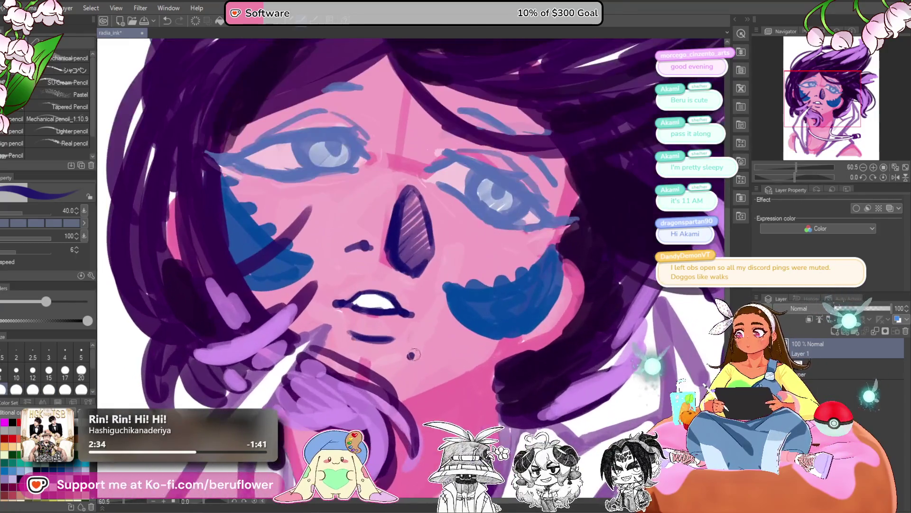
scroll(411, 357, "up", 5)
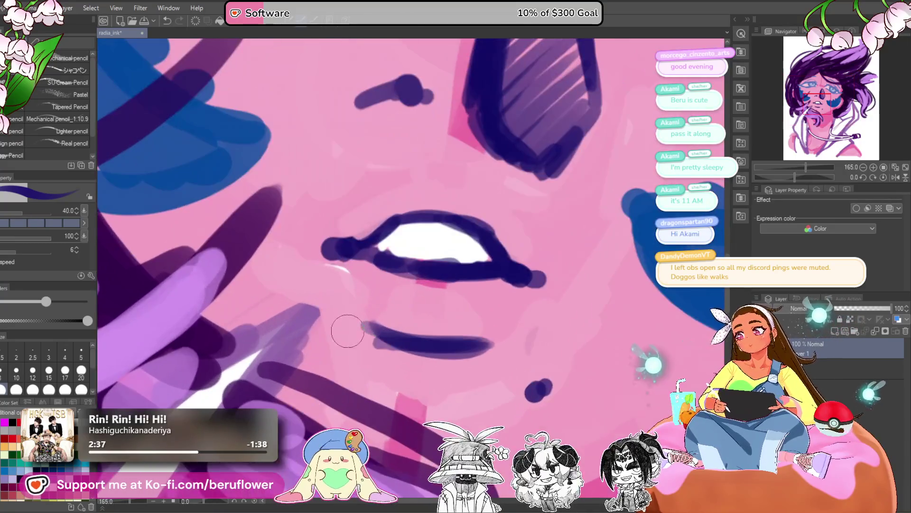
- Eyedrop pink and reshape the lower lip's left end and underside
left_click(348, 331, "alt")
left_click_drag(360, 328, 385, 332)
left_click_drag(480, 342, 448, 372)
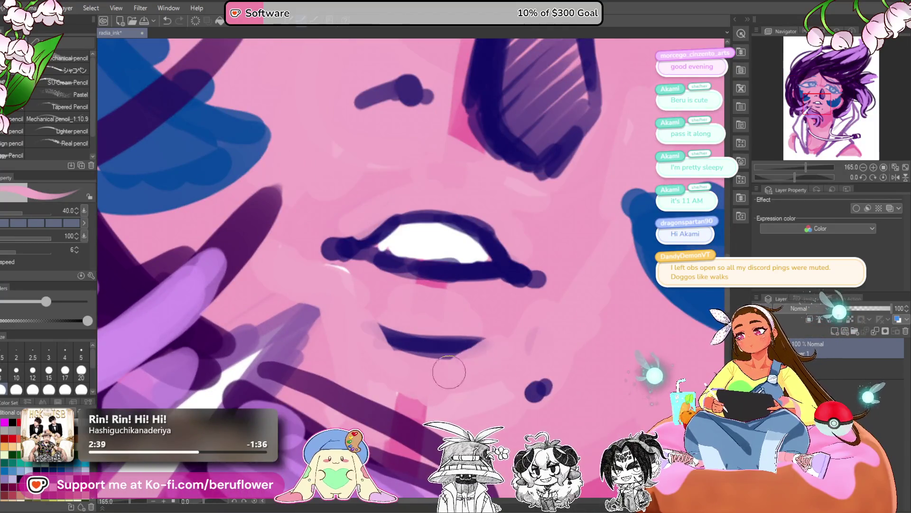
scroll(372, 331, "down", 4)
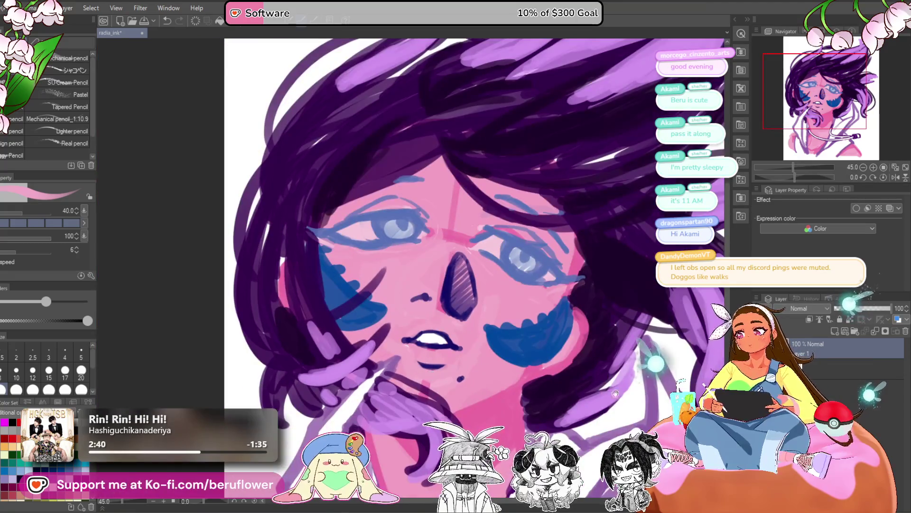
scroll(394, 313, "up", 1)
scroll(405, 304, "down", 1)
scroll(405, 304, "down", 2)
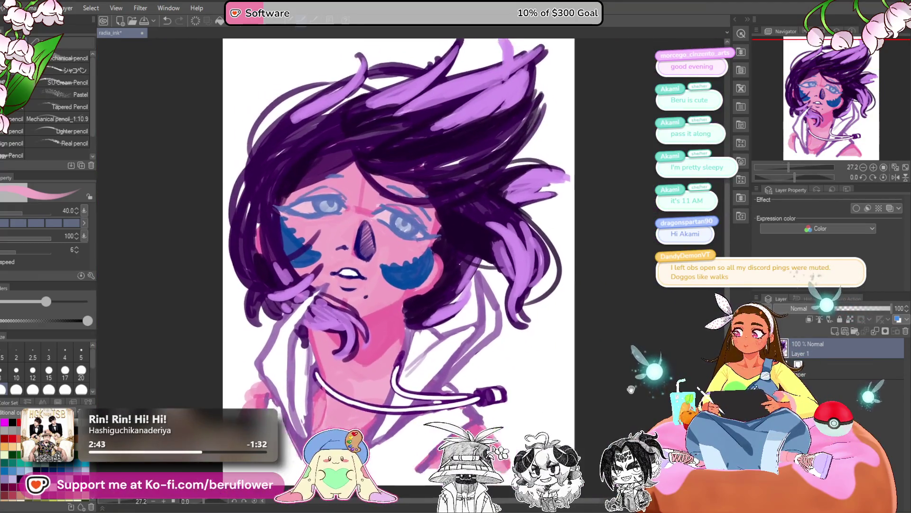
- Paint a short pink stroke near the bottom of the drawing, then undo it
mouse_move(575, 420)
left_mouse_down()
mouse_move(607, 403)
mouse_move(580, 414)
left_mouse_up()
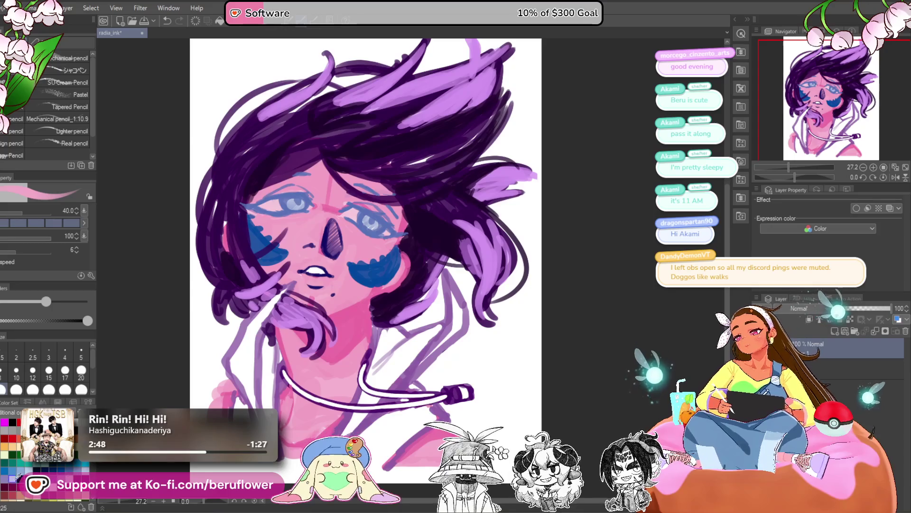
left_click_drag(360, 285, 356, 260)
mouse_move(441, 404)
left_mouse_down()
mouse_move(477, 389)
mouse_move(483, 373)
left_mouse_up()
key("ctrl+z")
scroll(45, 458, "down", 2)
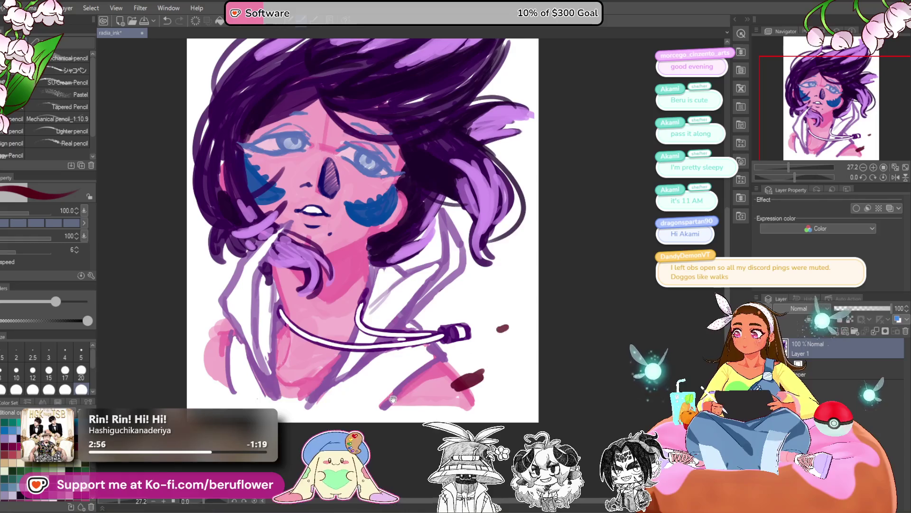
- Dab small dark red marks near the top of the hair and its right edge
left_click_drag(351, 228, 390, 334)
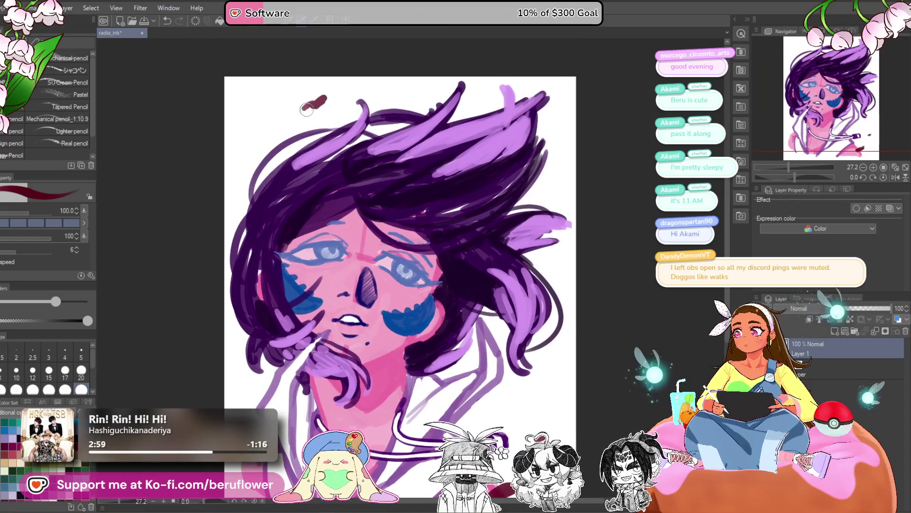
left_click_drag(377, 82, 376, 78)
left_click(560, 160)
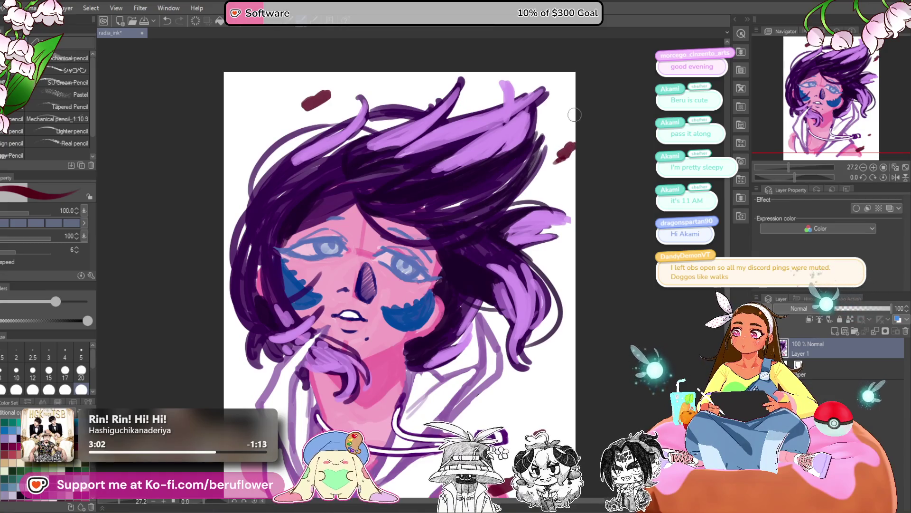
left_click_drag(550, 297, 413, 293)
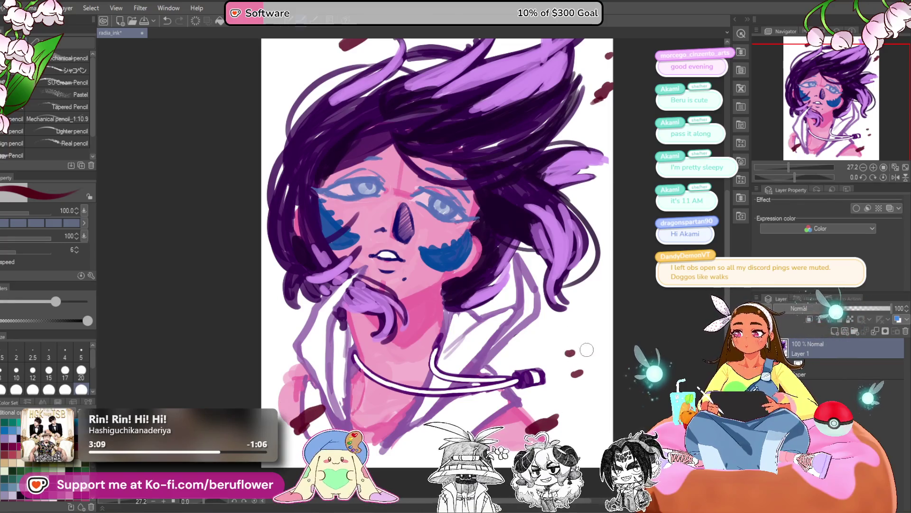
left_click_drag(369, 147, 367, 177)
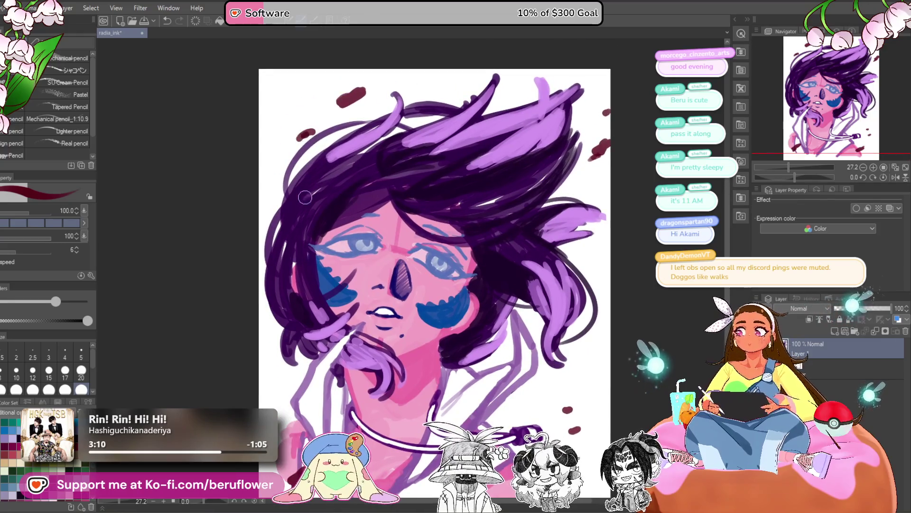
- Undo the stray dark-red dots with Ctrl+Z twice
scroll(331, 170, "down", 3)
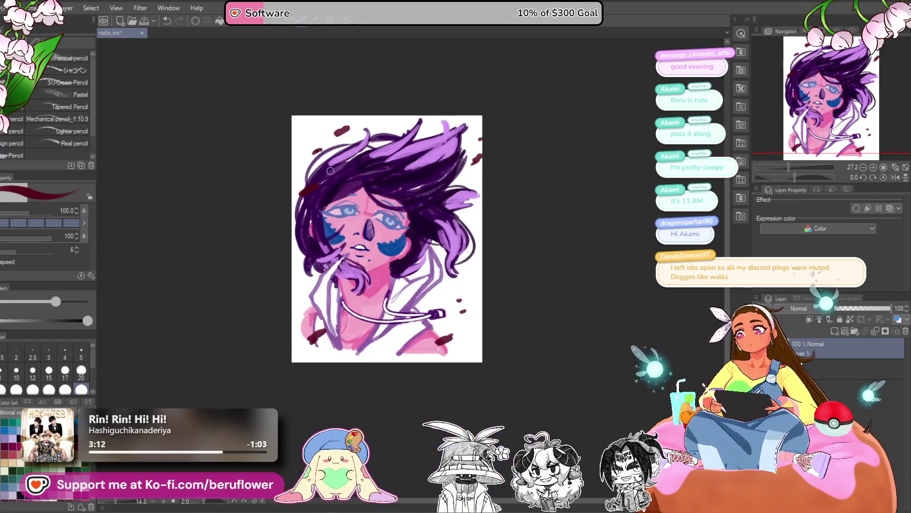
scroll(331, 171, "up", 4)
mouse_move(610, 393)
left_mouse_down()
mouse_move(582, 303)
mouse_move(511, 312)
left_mouse_up()
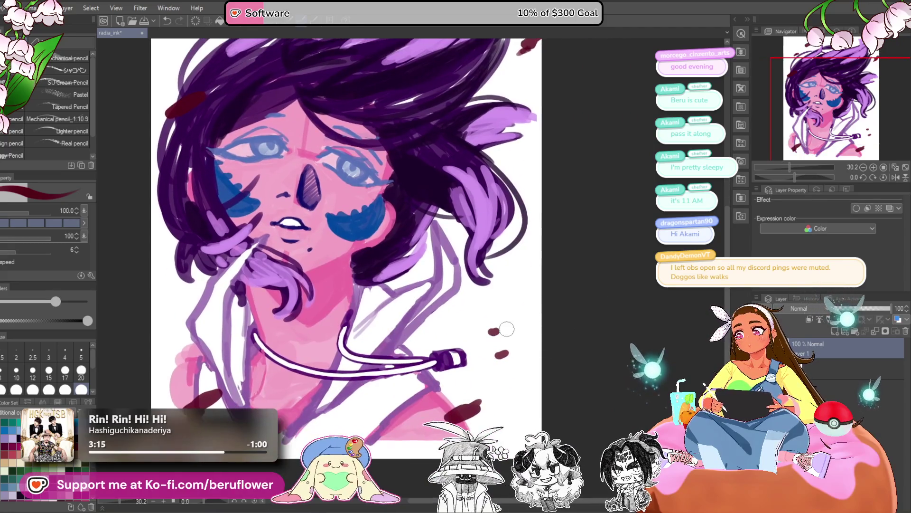
scroll(507, 329, "down", 3)
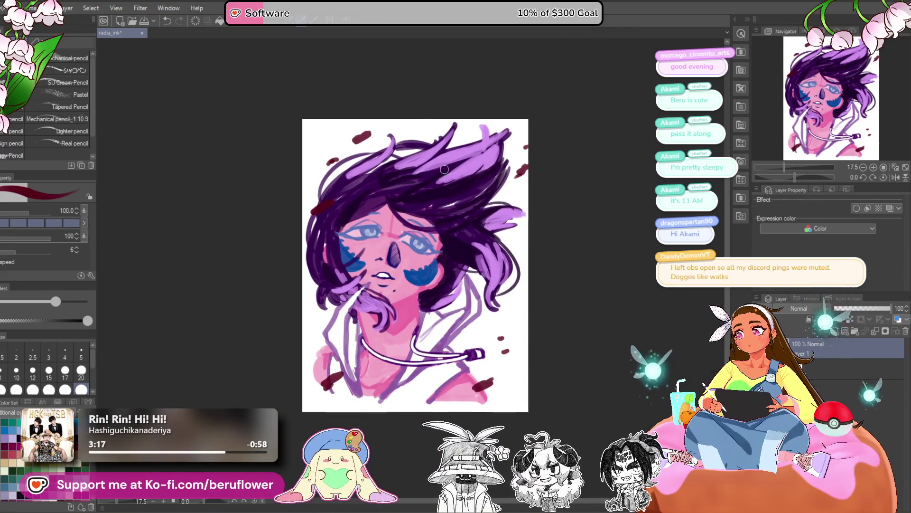
left_click_drag(596, 234, 590, 305)
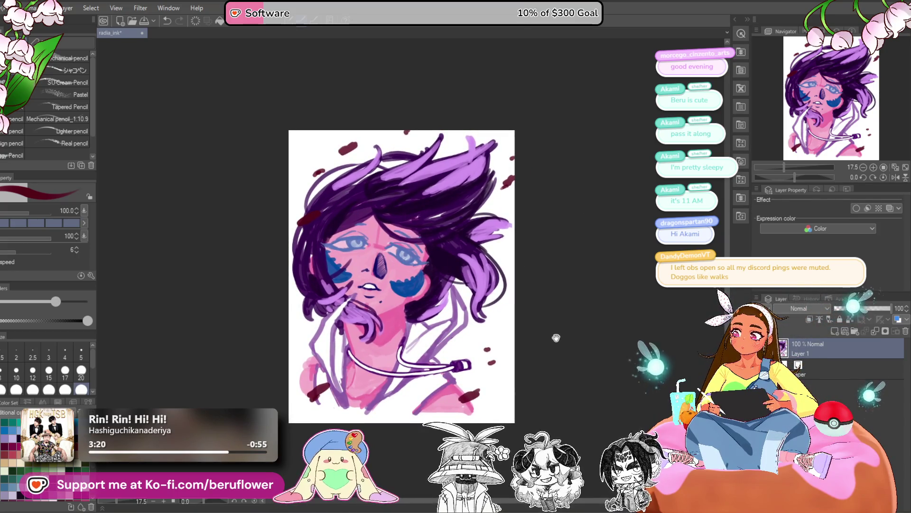
key("ctrl+z")
key("ctrl+z")
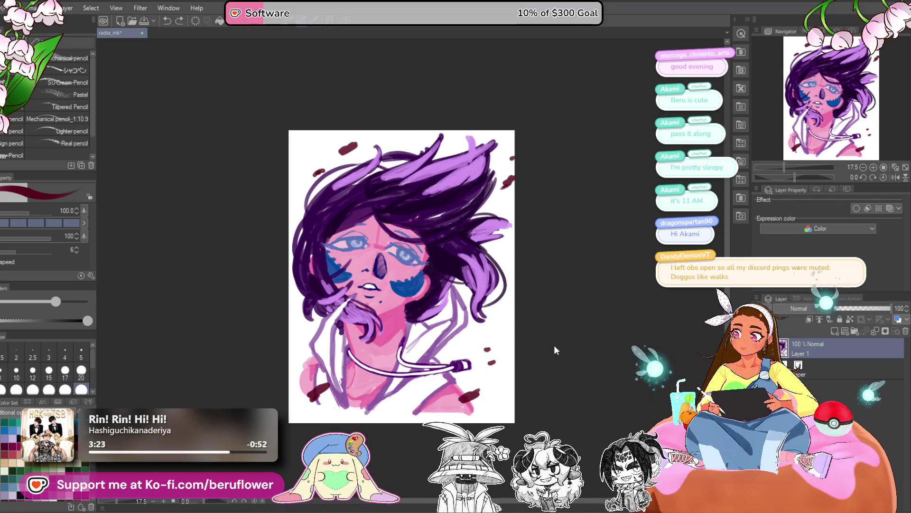
key("ctrl+z")
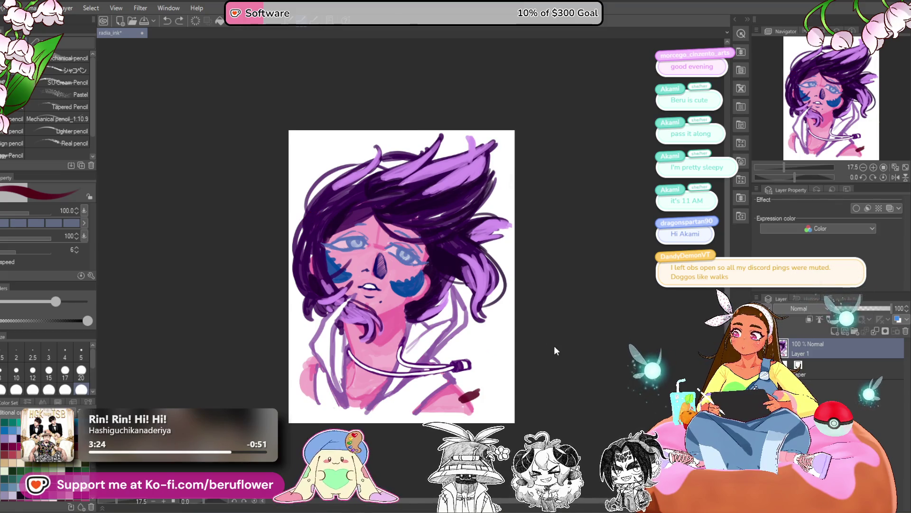
- On a new layer, draw a black filled rectangle across the middle, moved below Layer 1 at opacity 90
scroll(435, 332, "up", 3)
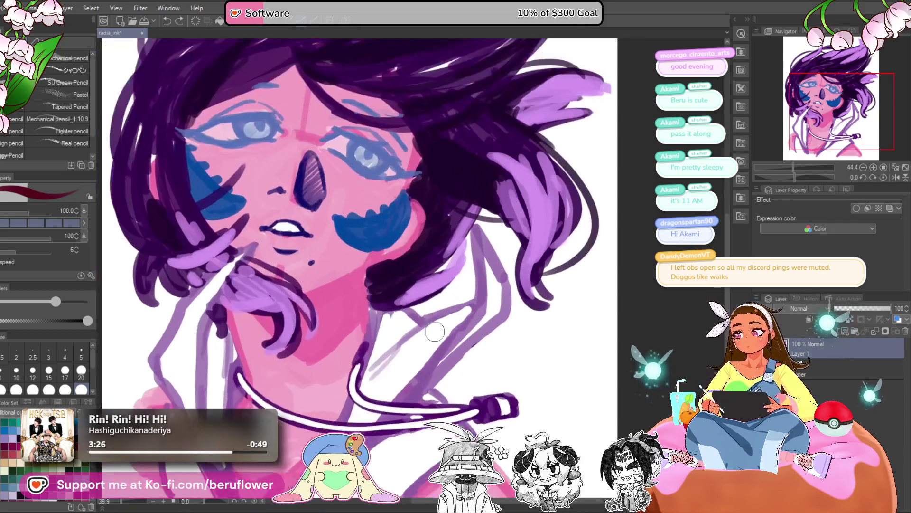
scroll(562, 405, "up", 1)
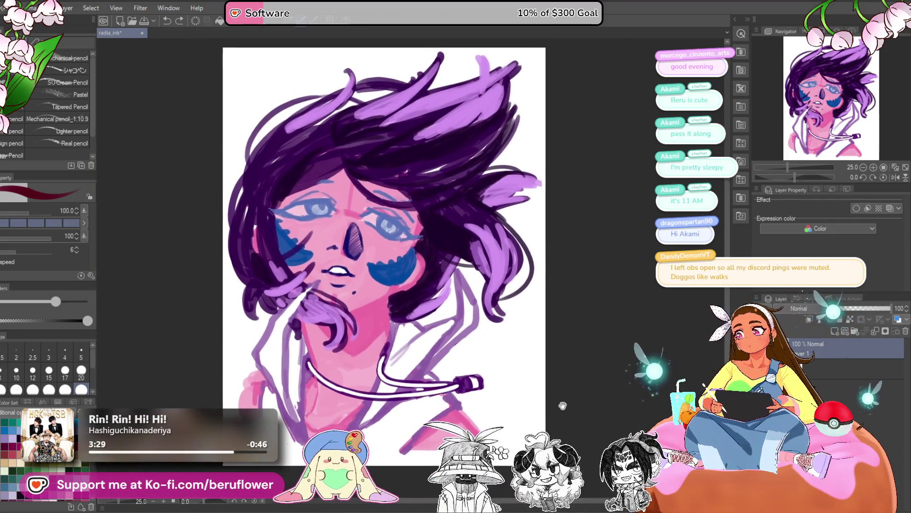
left_click_drag(563, 405, 551, 404)
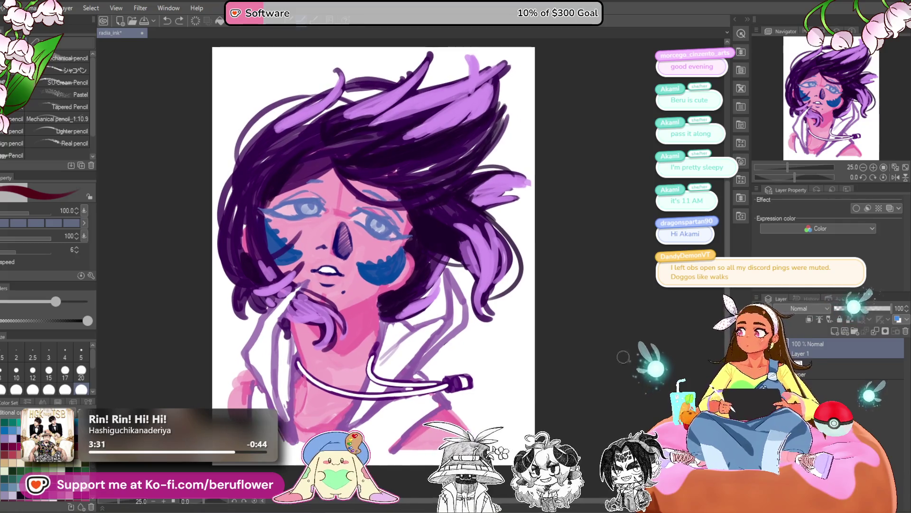
left_click(835, 331)
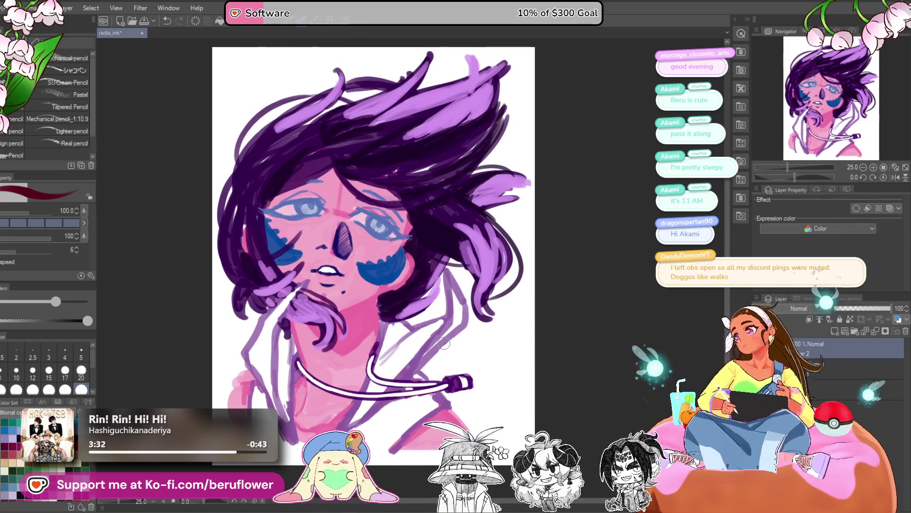
key("u")
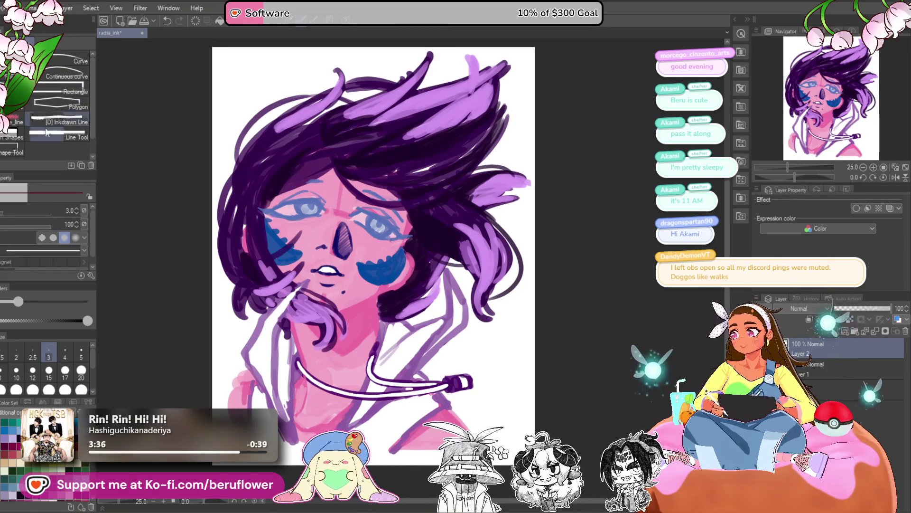
left_click(15, 137)
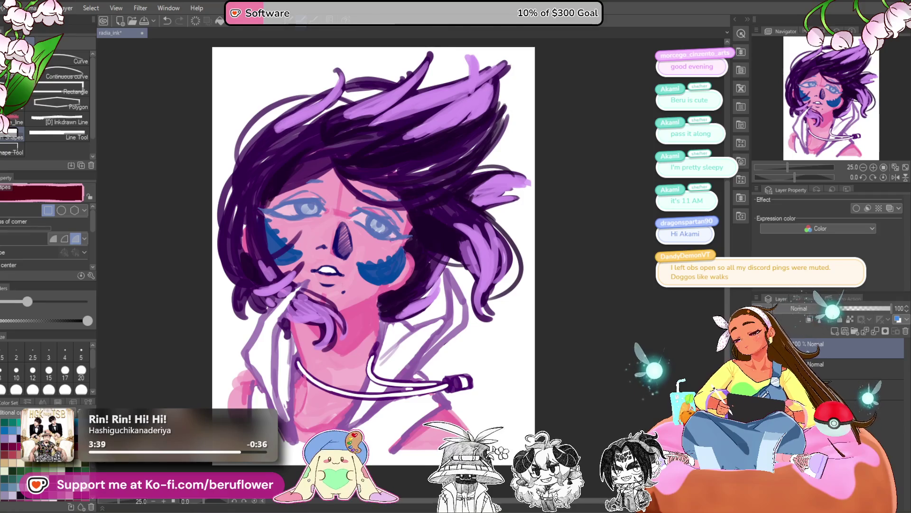
scroll(43, 451, "up", 3)
left_click(12, 421)
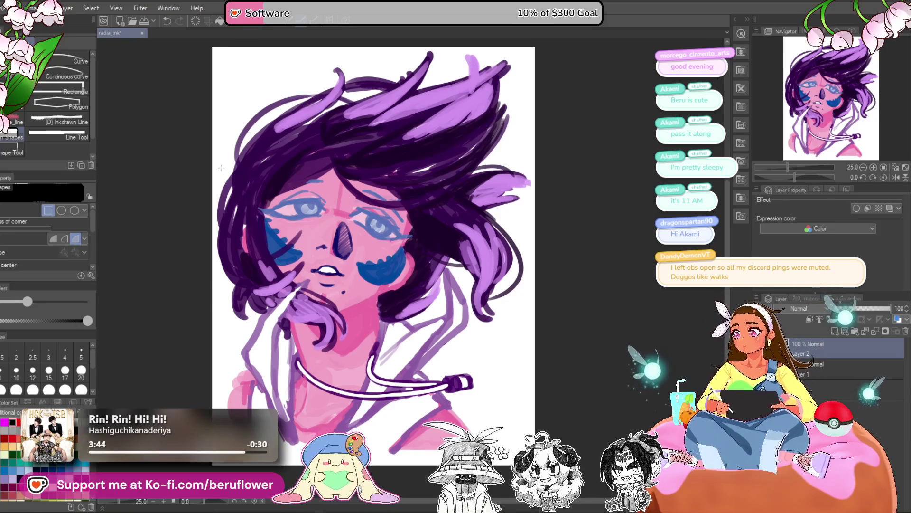
left_click_drag(198, 148, 566, 416)
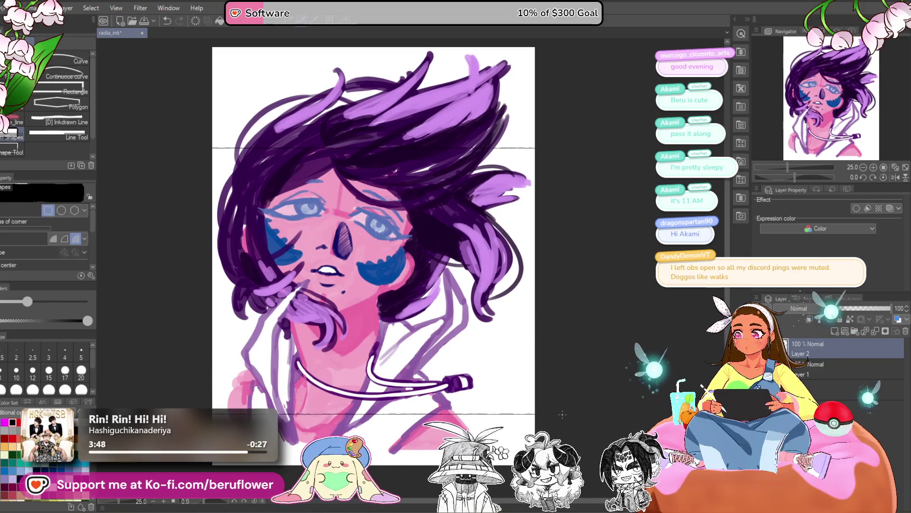
left_click_drag(562, 416, 563, 416)
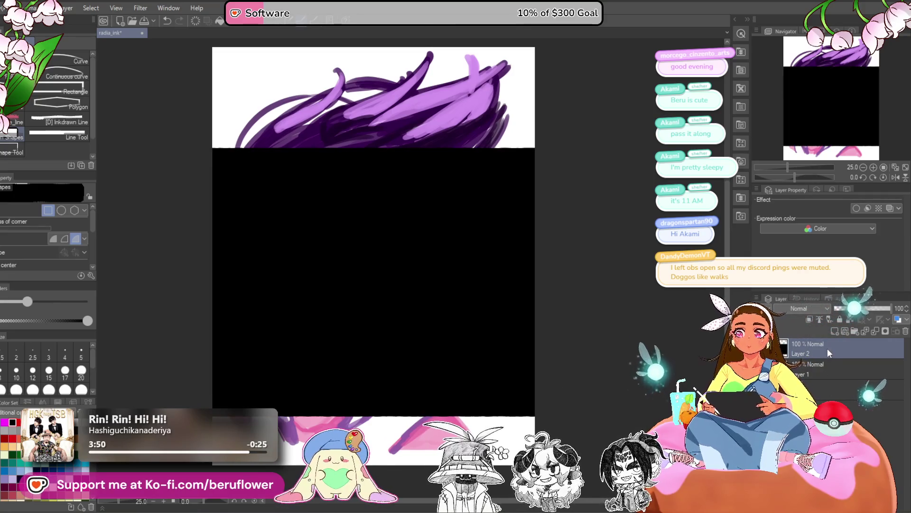
left_click_drag(828, 349, 828, 379)
mouse_move(855, 308)
left_mouse_down()
mouse_move(886, 309)
mouse_move(836, 311)
mouse_move(902, 321)
left_mouse_up()
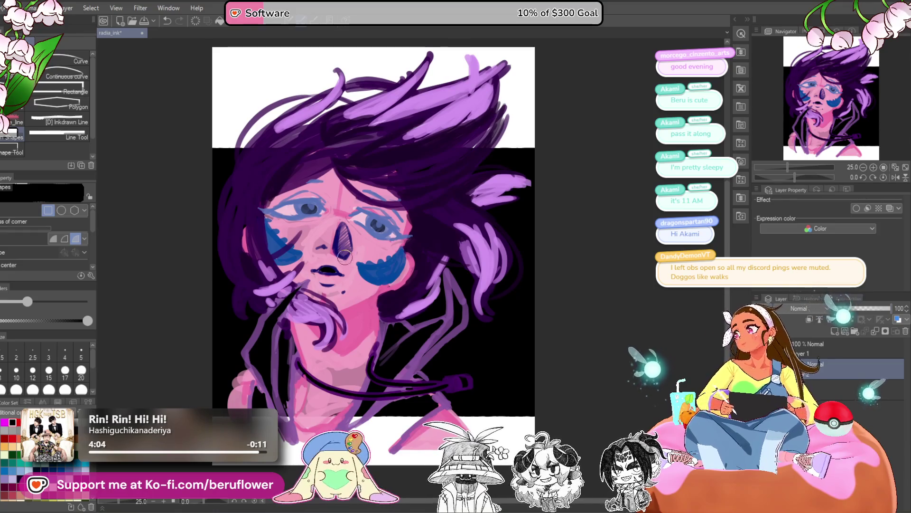
- Paint white into the teeth and eye highlight, and from the mouth down to the neck
left_click_drag(319, 270, 336, 270)
left_click_drag(303, 209, 314, 207)
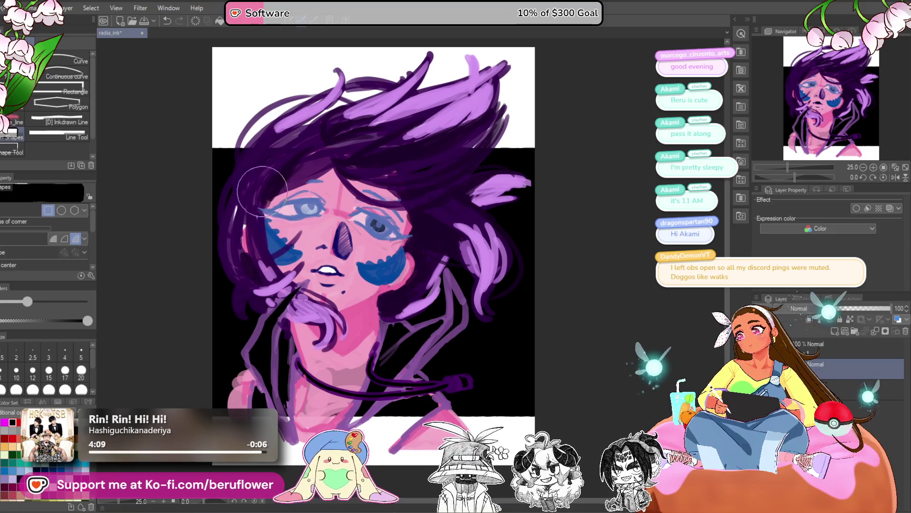
left_click_drag(304, 301, 287, 382)
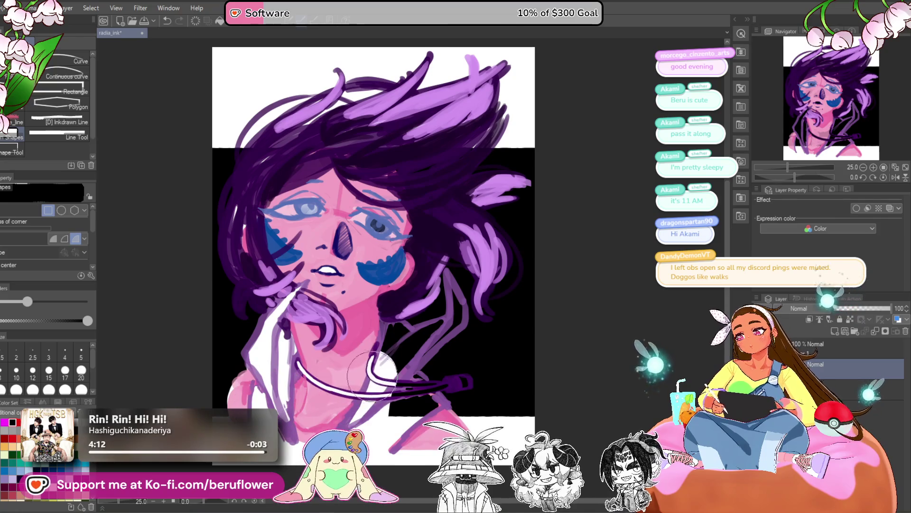
- Paint the hoodie beside the neck and the drawstring cord tip white, then view the whole portrait
left_click_drag(388, 333, 426, 332)
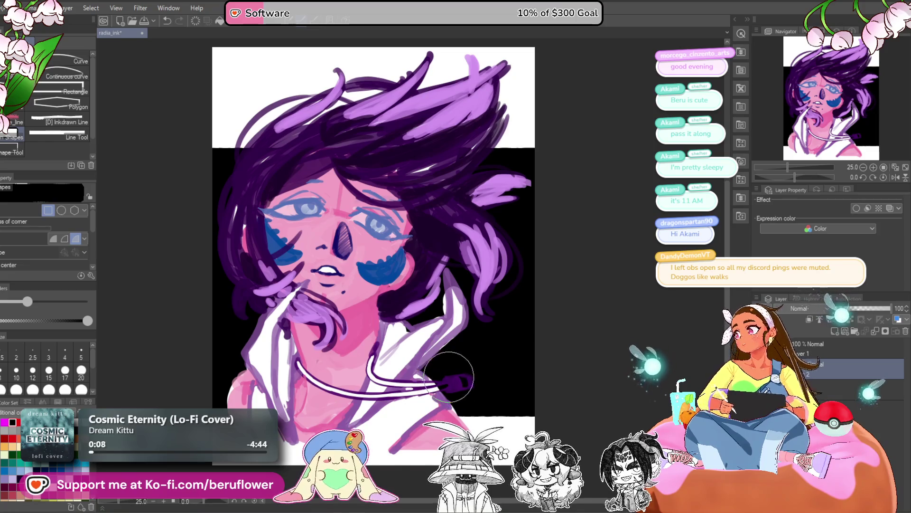
left_click_drag(458, 382, 463, 382)
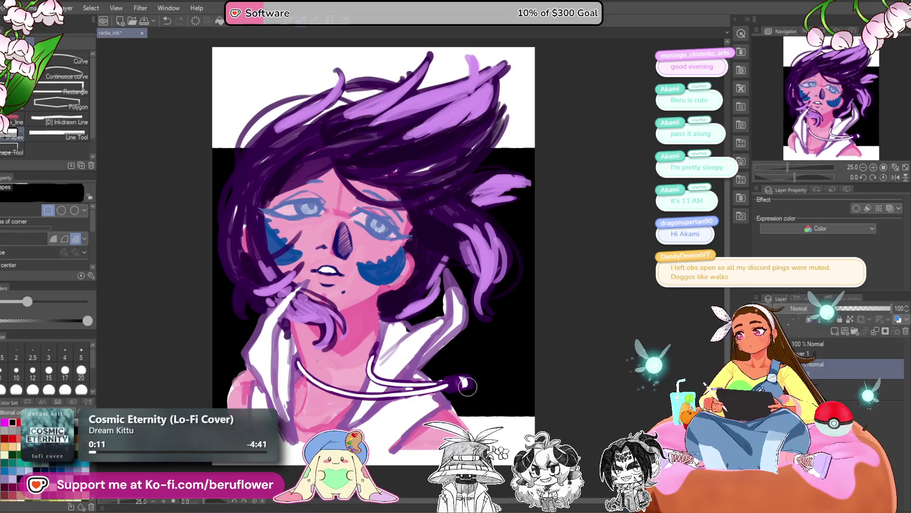
scroll(462, 383, "down", 3)
scroll(468, 386, "up", 3)
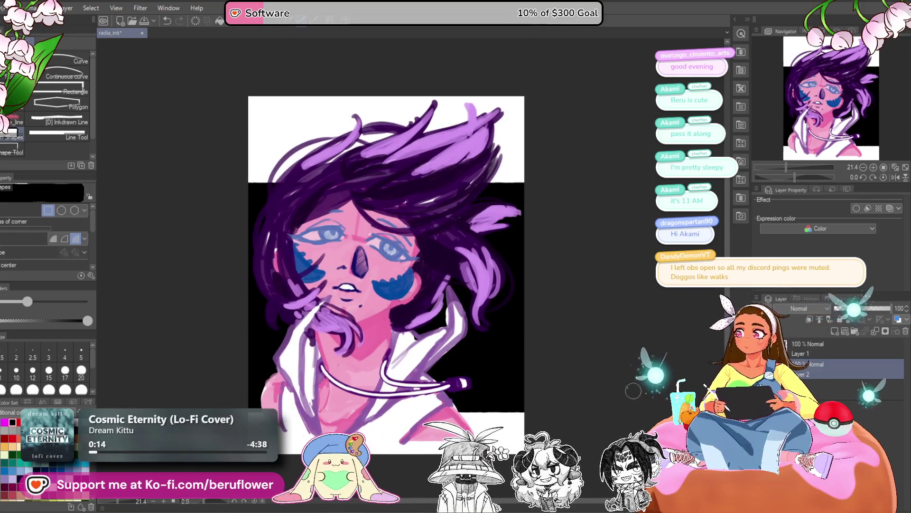
mouse_move(609, 423)
left_mouse_down()
mouse_move(595, 370)
mouse_move(571, 389)
mouse_move(580, 401)
left_mouse_up()
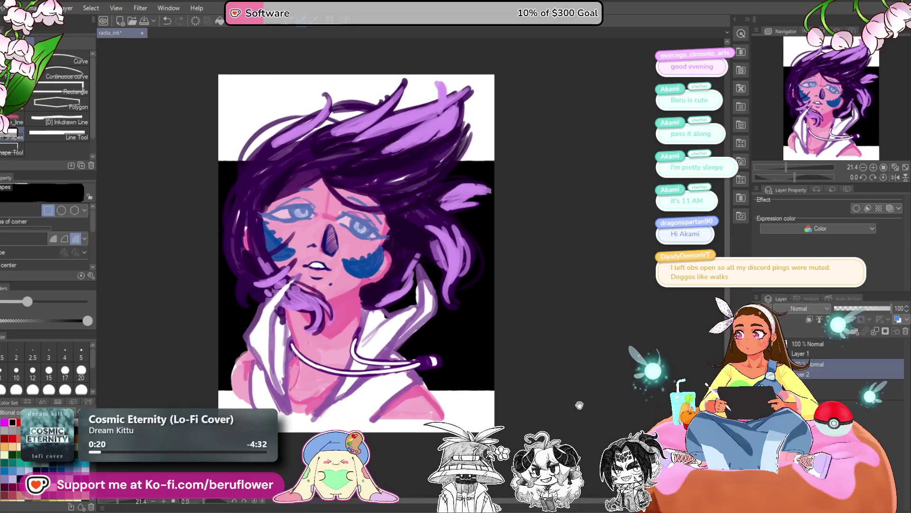
- Hide the black rectangle layer and lower Layer 1's opacity to about 52%
left_click(760, 369)
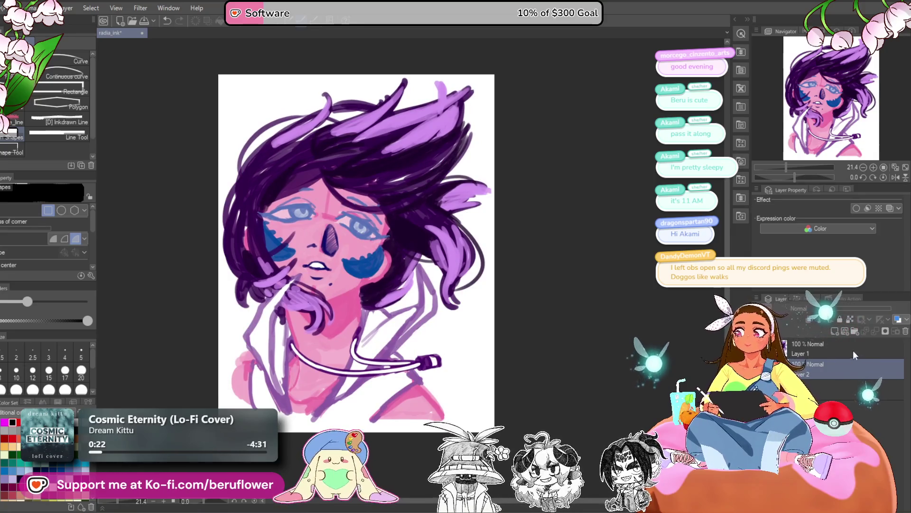
left_click(904, 333)
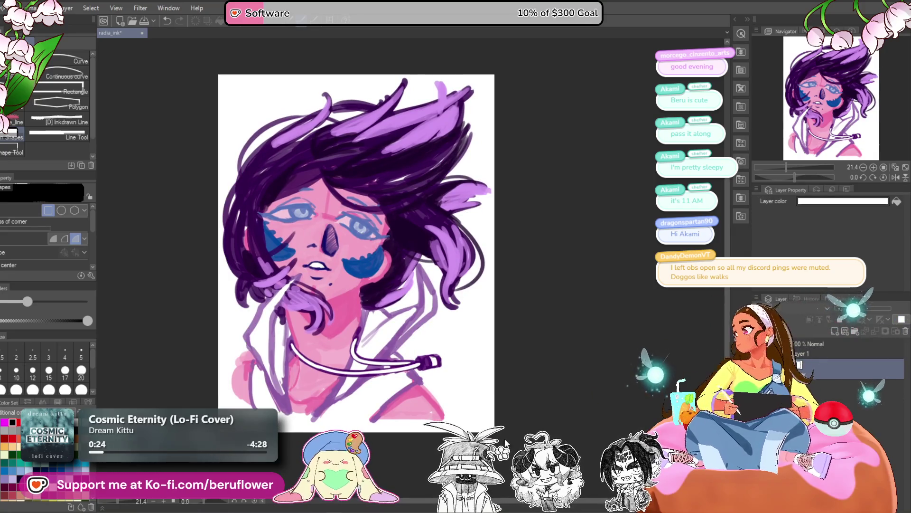
key("ctrl+z")
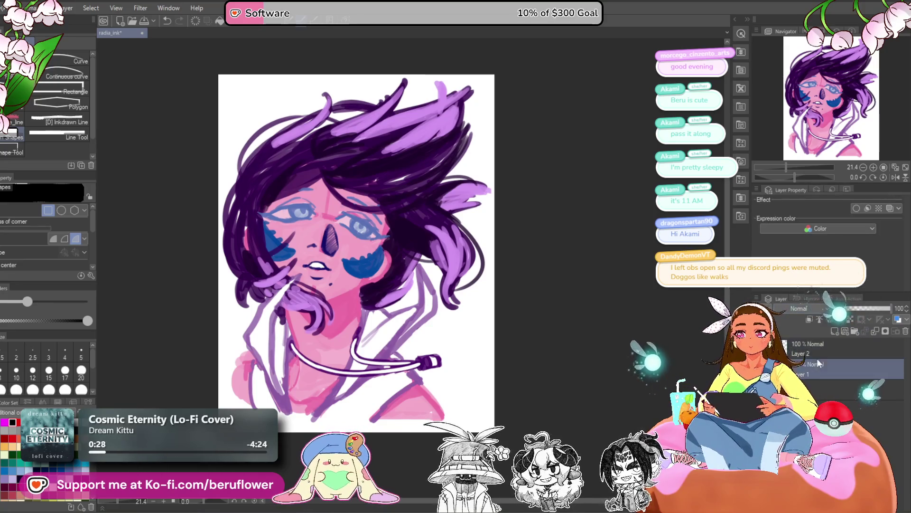
left_click(865, 307)
- Switch to the pencil, select the top layer, and zoom to 100% on the face
key("p")
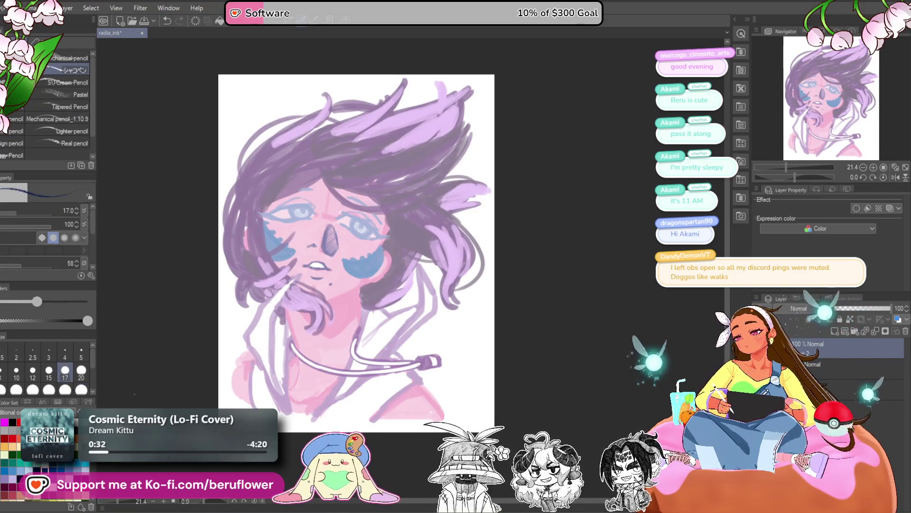
left_click(845, 368)
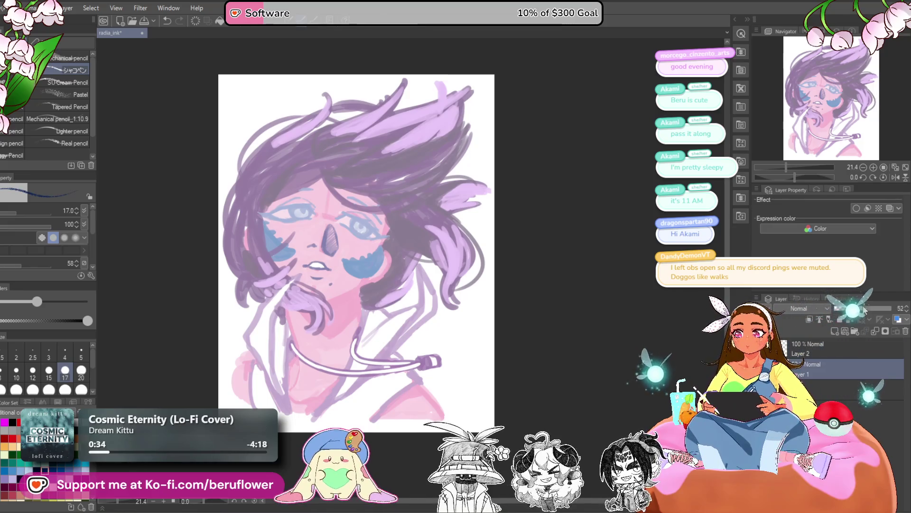
left_click(849, 343)
scroll(308, 237, "up", 5)
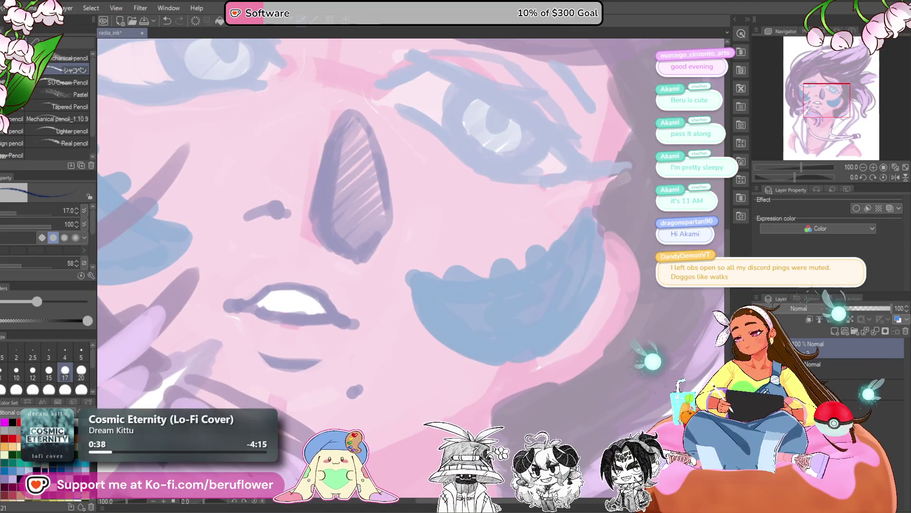
mouse_move(346, 158)
left_mouse_down()
mouse_move(363, 179)
mouse_move(337, 245)
left_mouse_up()
- Enlarge the brush and ink the nose shadow and a long cheek line in dark red
key("bracketright")
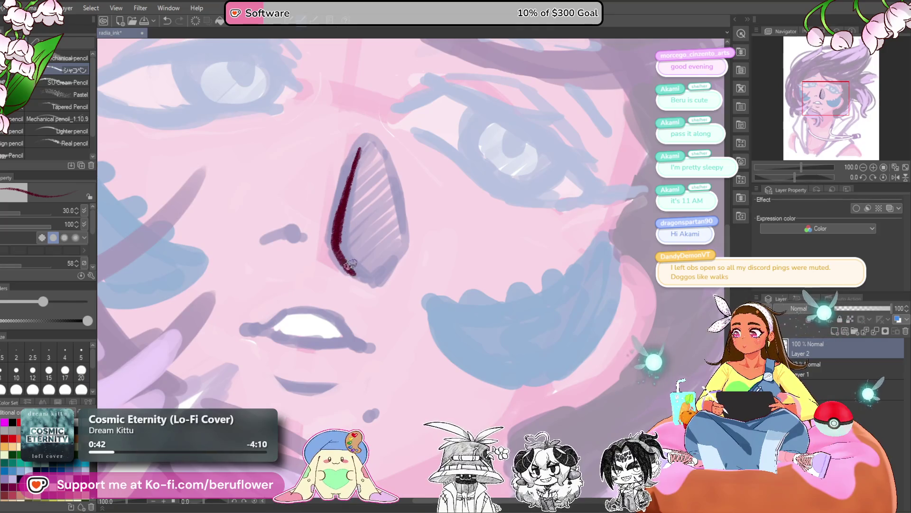
mouse_move(351, 188)
left_mouse_down()
mouse_move(394, 172)
mouse_move(403, 251)
left_mouse_up()
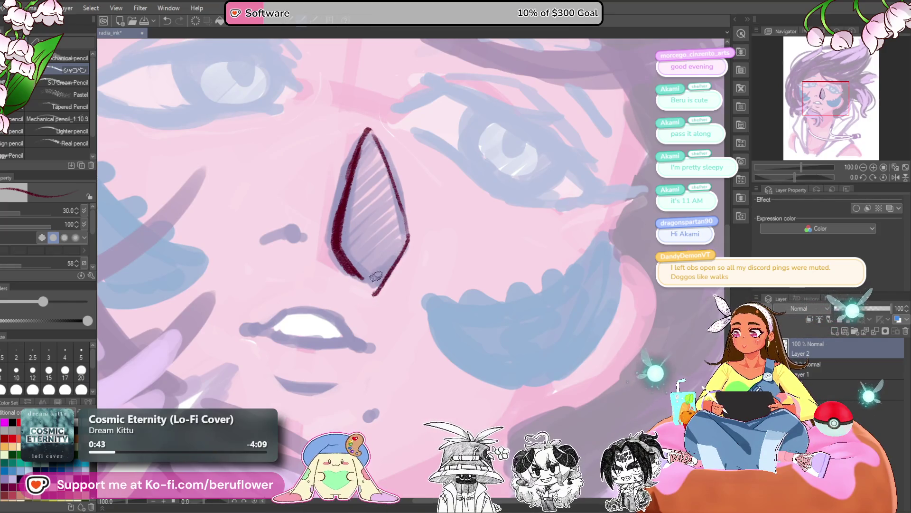
left_click_drag(336, 289, 332, 226)
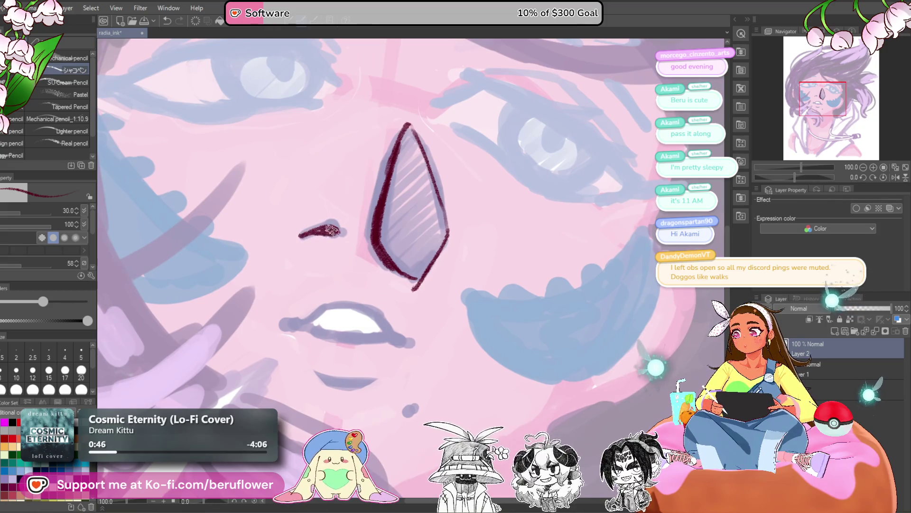
scroll(345, 232, "down", 3)
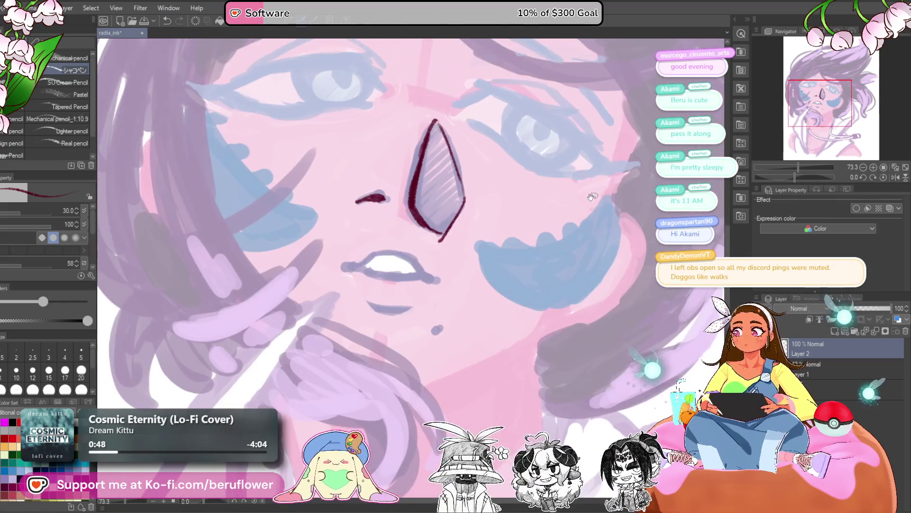
left_click_drag(592, 196, 562, 237)
left_click_drag(409, 277, 413, 212)
scroll(465, 250, "down", 5)
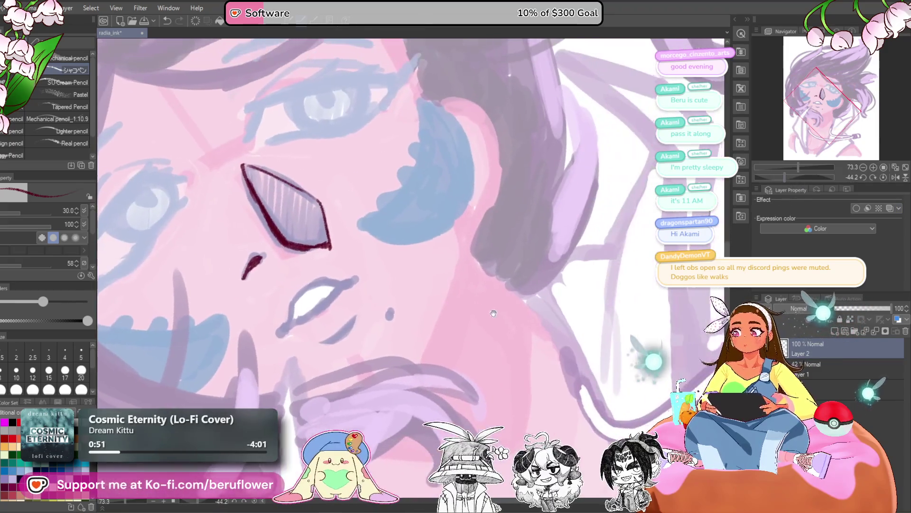
scroll(465, 250, "up", 4)
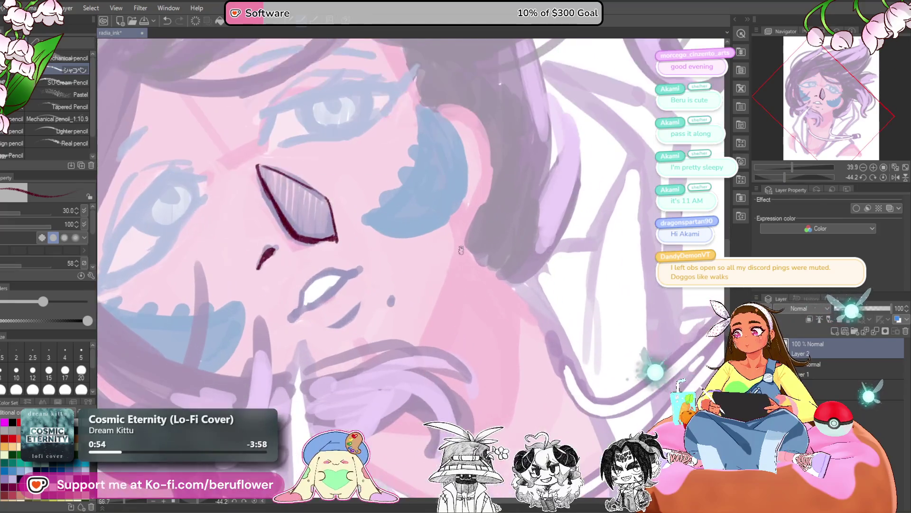
mouse_move(458, 226)
left_mouse_down()
mouse_move(429, 335)
mouse_move(416, 349)
mouse_move(432, 351)
left_mouse_up()
- Outline the upper lip from the left mouth corner to the right corner
scroll(396, 284, "up", 5)
left_click_drag(393, 204, 343, 239)
mouse_move(392, 205)
left_mouse_down()
mouse_move(335, 245)
mouse_move(314, 323)
left_mouse_up()
mouse_move(346, 237)
left_mouse_down()
mouse_move(401, 198)
mouse_move(458, 201)
mouse_move(418, 195)
mouse_move(301, 325)
mouse_move(305, 346)
mouse_move(315, 306)
mouse_move(296, 348)
mouse_move(396, 290)
left_mouse_up()
mouse_move(473, 197)
left_mouse_down()
mouse_move(510, 187)
mouse_move(377, 300)
mouse_move(285, 350)
mouse_move(323, 334)
left_mouse_up()
scroll(327, 336, "down", 4)
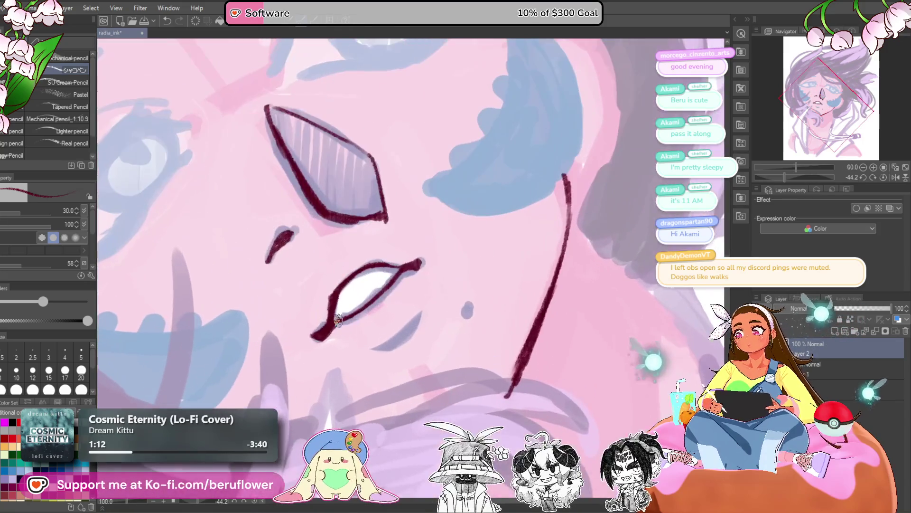
scroll(321, 331, "up", 4)
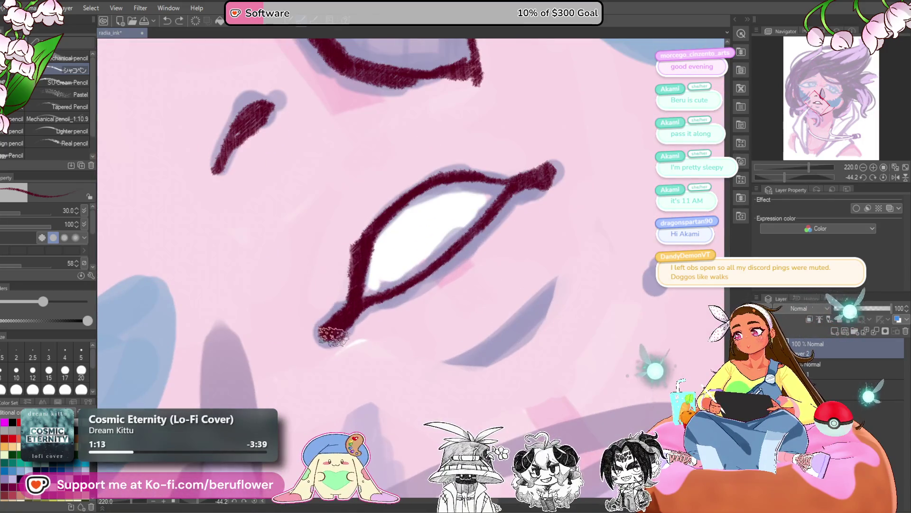
- Ink the lower lip edge and its corner, then reset to the whole unrotated canvas
left_click_drag(512, 331, 424, 357)
mouse_move(382, 358)
left_mouse_down()
mouse_move(358, 377)
mouse_move(443, 289)
mouse_move(439, 315)
mouse_move(398, 361)
mouse_move(364, 379)
left_mouse_up()
left_click_drag(557, 299, 518, 299)
key("ctrl+0")
scroll(361, 237, "up", 3)
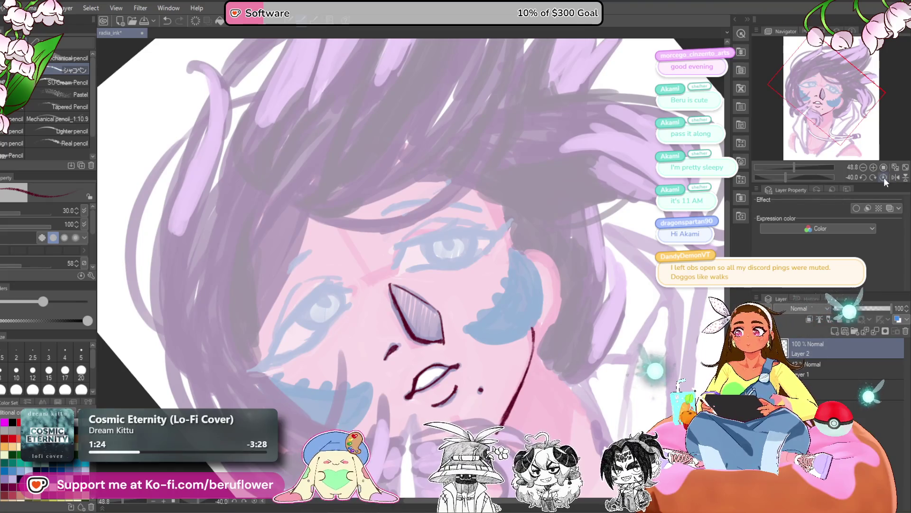
key("ctrl+0")
- Draw a long curved ear outline and ink the jawline up toward the ear
scroll(432, 327, "up", 6)
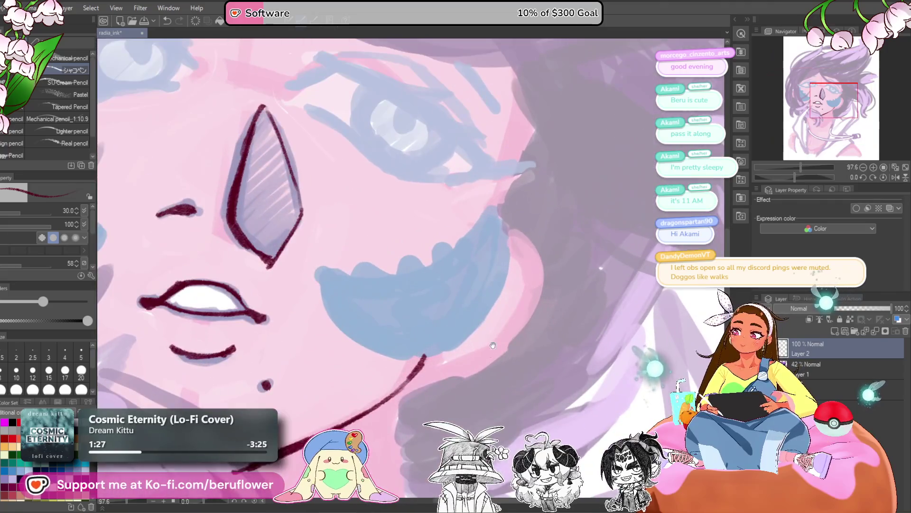
left_click_drag(493, 345, 504, 293)
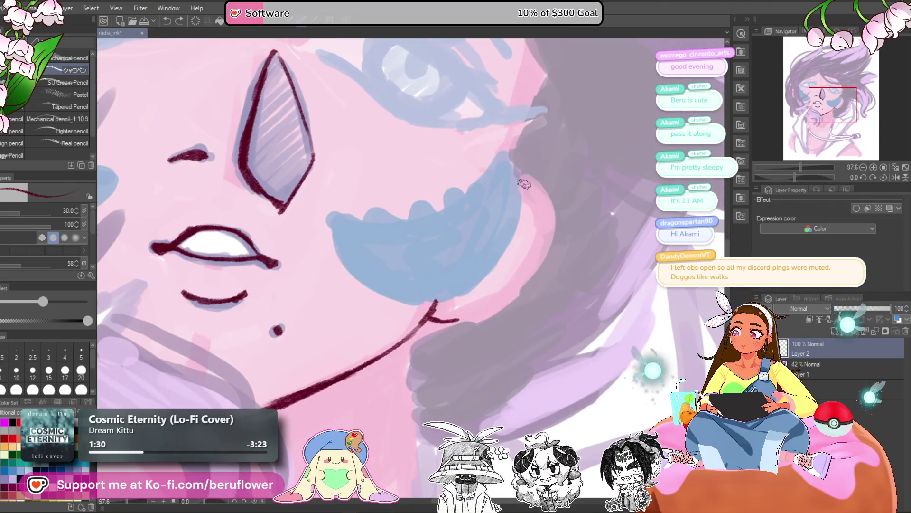
mouse_move(534, 190)
left_mouse_down()
mouse_move(547, 235)
mouse_move(476, 307)
left_mouse_up()
key("ctrl+z")
key("ctrl+z")
key("ctrl+z")
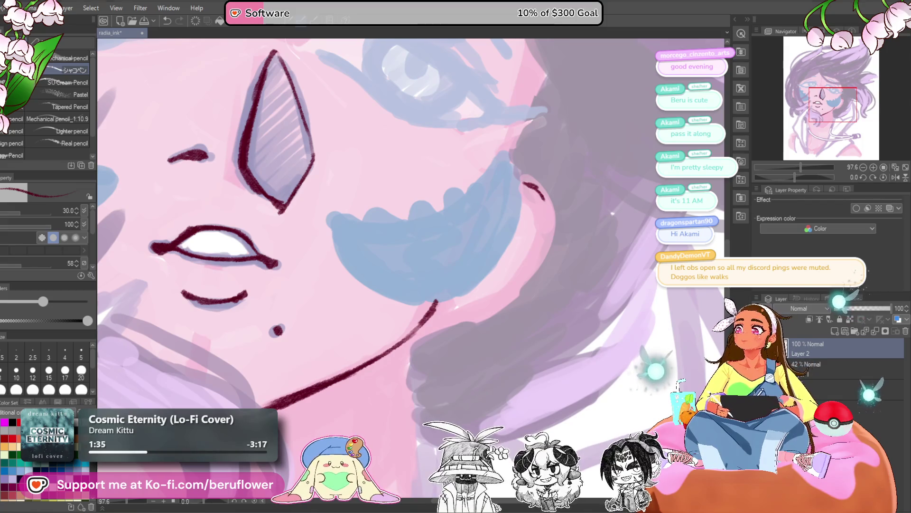
mouse_move(520, 181)
left_mouse_down()
mouse_move(541, 203)
mouse_move(535, 264)
mouse_move(451, 321)
left_mouse_up()
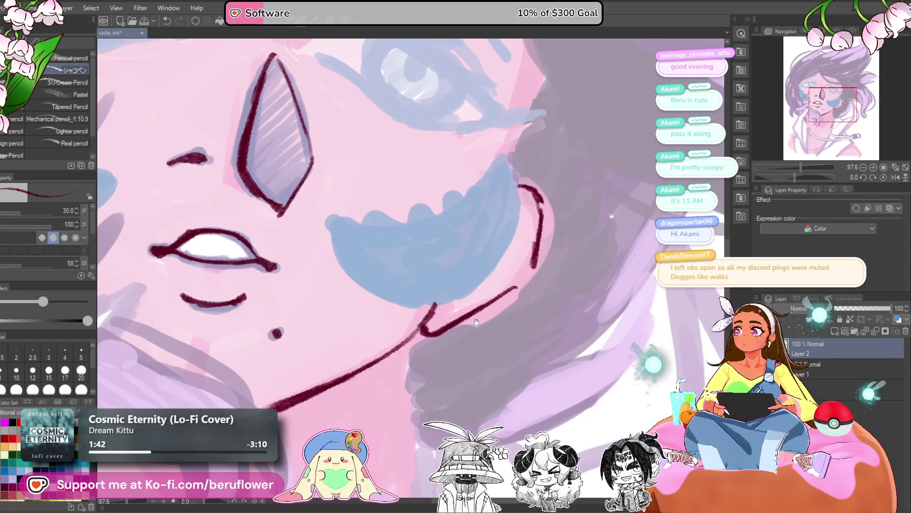
mouse_move(434, 302)
left_mouse_down()
mouse_move(502, 279)
mouse_move(532, 215)
left_mouse_up()
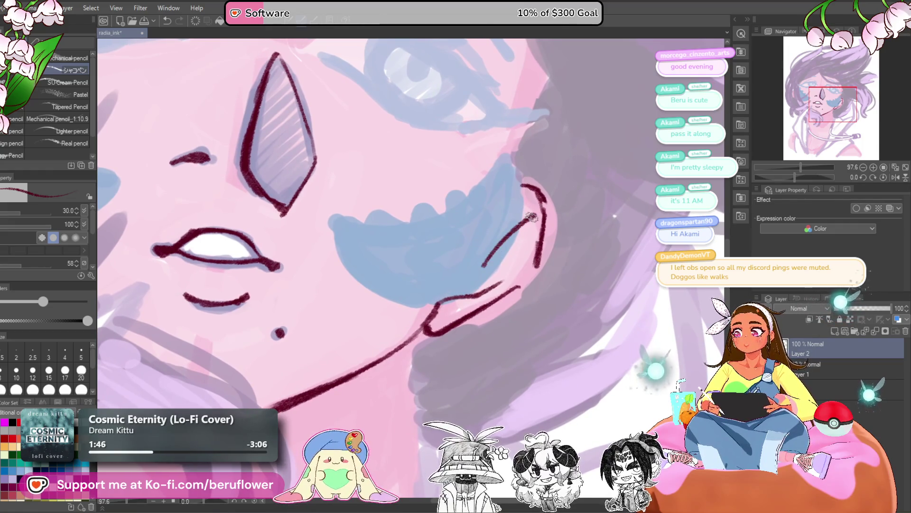
- Add inner ear lines joined to the jaw, undoing and erasing stray strokes
left_click_drag(518, 224, 524, 272)
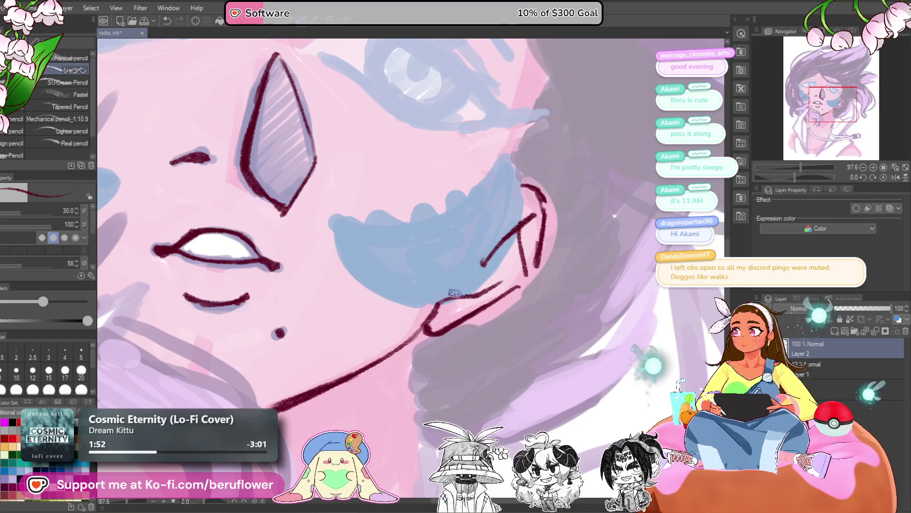
key("ctrl+z")
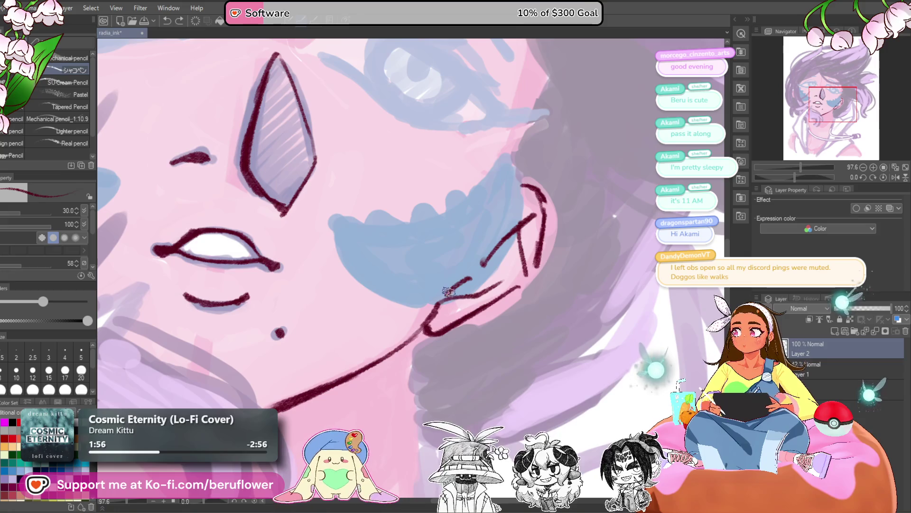
key("ctrl+z")
mouse_move(439, 302)
left_mouse_down()
mouse_move(470, 280)
mouse_move(477, 254)
mouse_move(520, 232)
mouse_move(486, 263)
left_mouse_up()
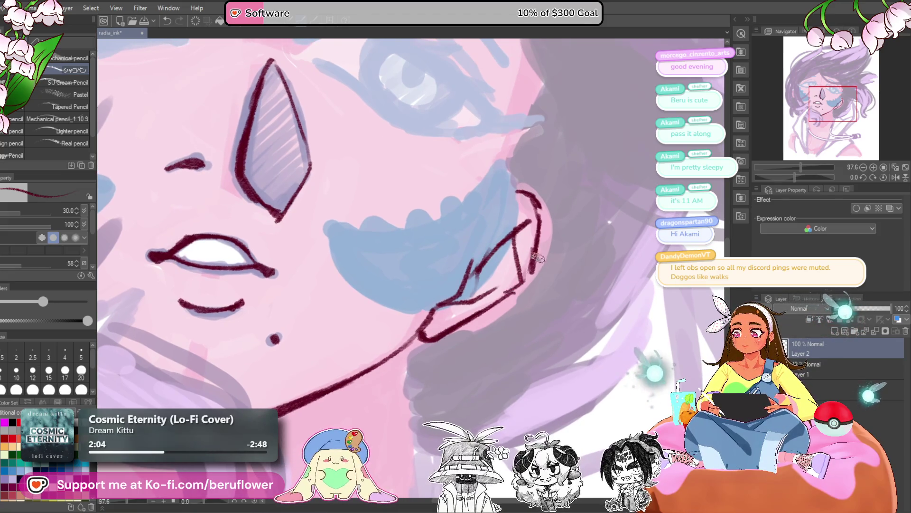
mouse_move(546, 230)
left_mouse_down()
mouse_move(519, 289)
mouse_move(522, 280)
left_mouse_up()
left_click_drag(551, 213, 532, 211)
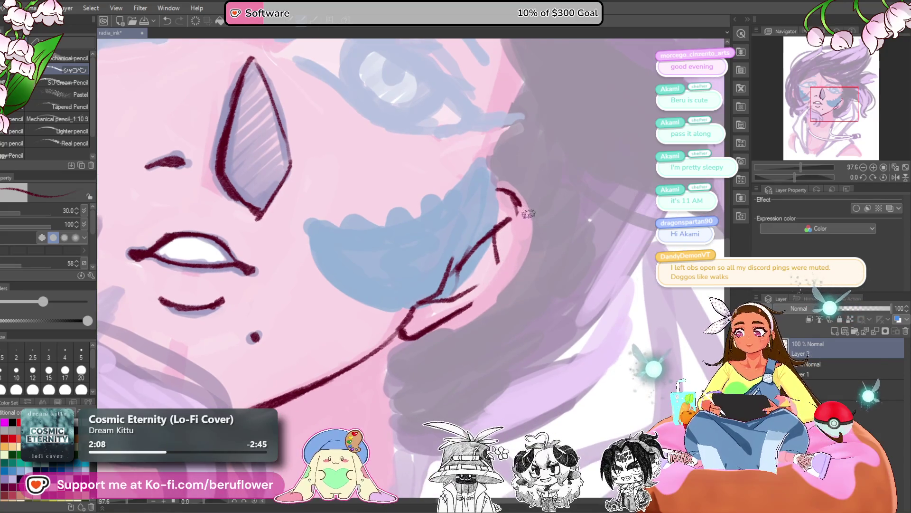
mouse_move(513, 251)
left_mouse_down()
mouse_move(518, 207)
mouse_move(498, 276)
left_mouse_up()
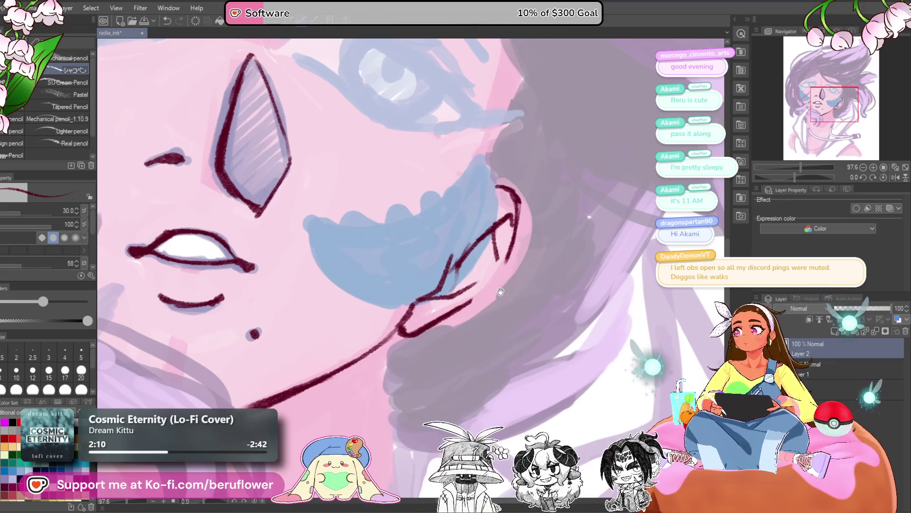
left_click_drag(516, 213, 479, 288)
mouse_move(489, 247)
left_mouse_down()
mouse_move(463, 301)
mouse_move(472, 284)
left_mouse_up()
scroll(478, 269, "down", 2)
scroll(477, 268, "down", 3)
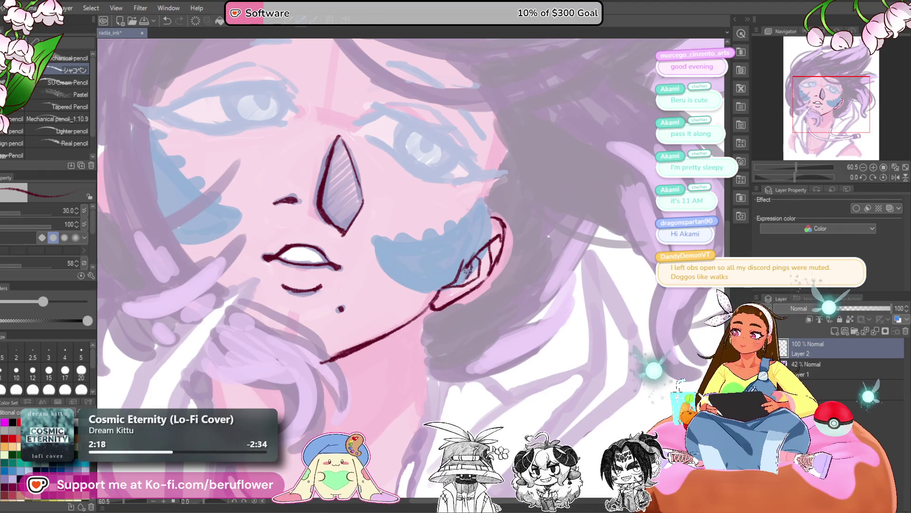
- Zoom in and ink a thick jawline under the ear running toward the chin
scroll(469, 270, "down", 2)
scroll(479, 275, "up", 3)
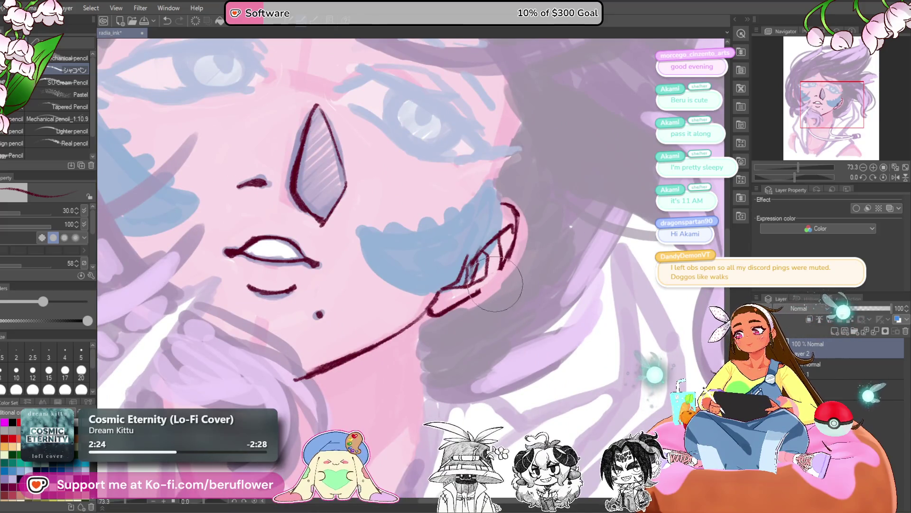
left_click_drag(506, 241, 513, 250)
left_click_drag(498, 293, 435, 318)
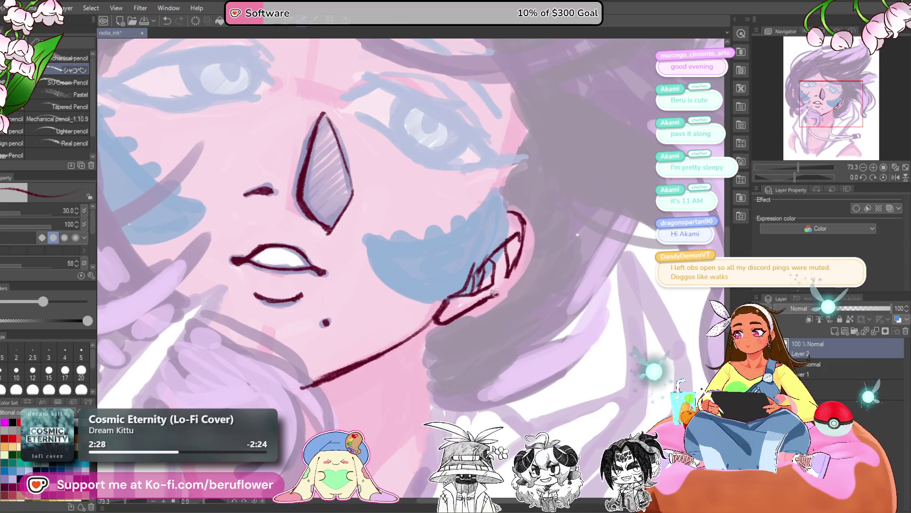
scroll(506, 278, "down", 3)
scroll(496, 280, "up", 3)
scroll(493, 285, "down", 5)
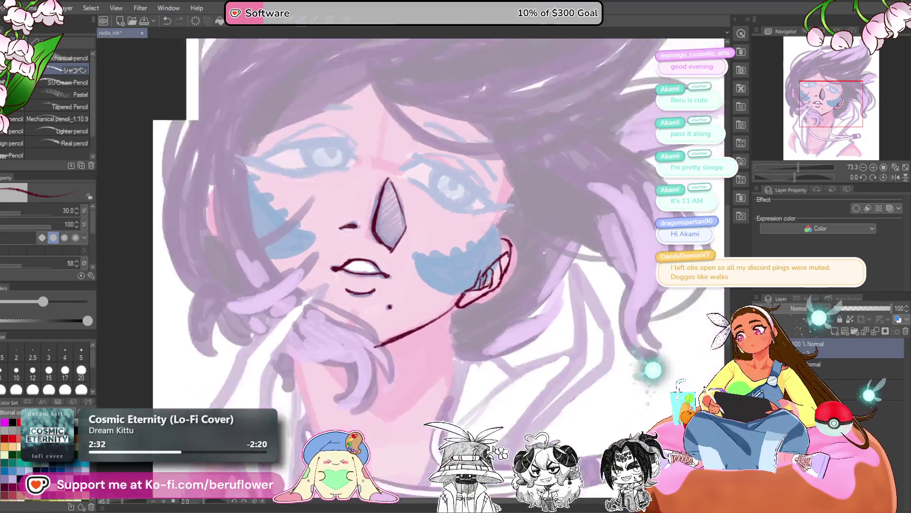
scroll(545, 300, "up", 3)
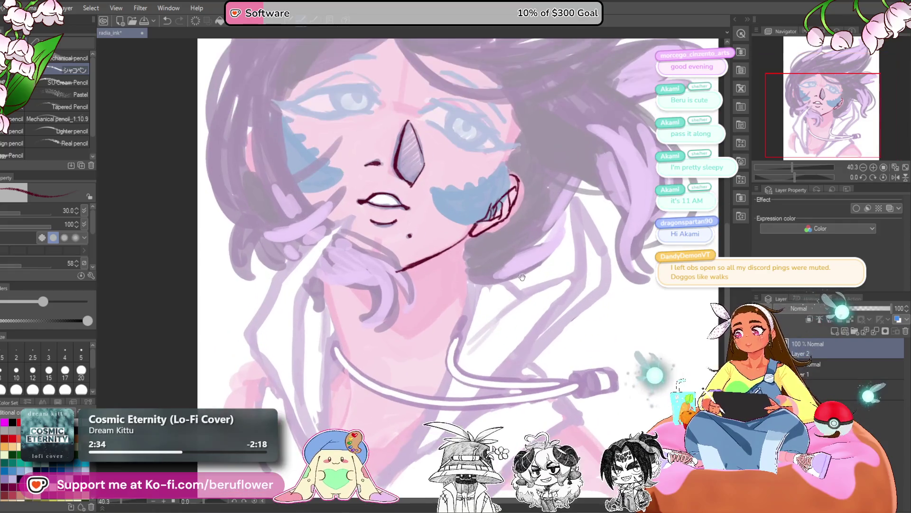
scroll(509, 309, "up", 1)
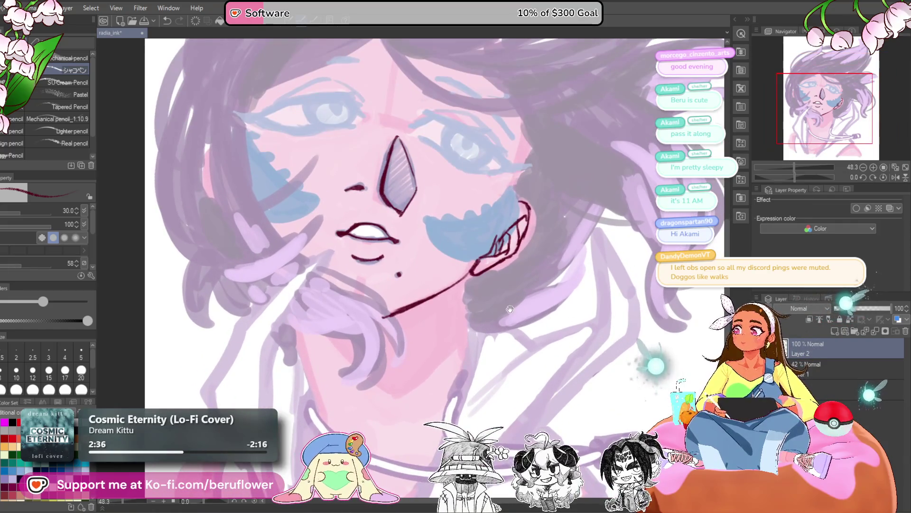
scroll(509, 309, "up", 1)
left_click_drag(463, 319, 466, 240)
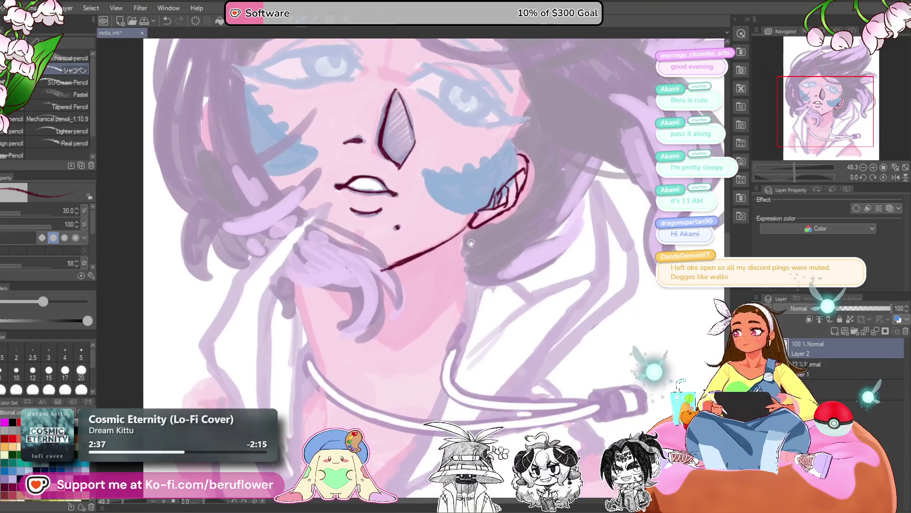
scroll(466, 241, "up", 6)
mouse_move(499, 190)
left_mouse_down()
mouse_move(454, 256)
mouse_move(342, 317)
left_mouse_up()
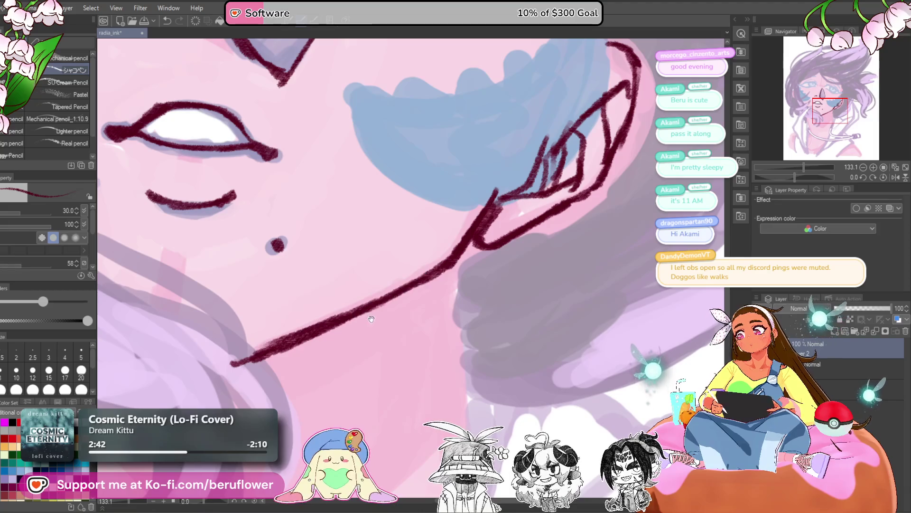
left_click_drag(394, 294, 477, 256)
- Draw the right side of the neck down from the jaw
mouse_move(526, 237)
left_mouse_down()
mouse_move(555, 204)
mouse_move(527, 206)
mouse_move(526, 250)
left_mouse_up()
scroll(527, 249, "down", 5)
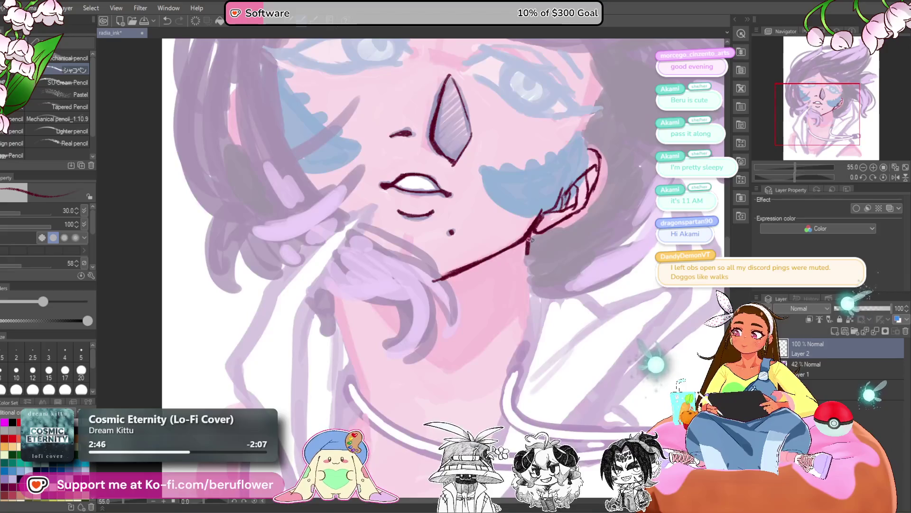
left_click_drag(526, 238, 533, 319)
scroll(532, 319, "down", 1)
- Draw the left neck line, redoing it shorter after an undo
mouse_move(572, 295)
left_mouse_down()
mouse_move(546, 283)
mouse_move(560, 260)
left_mouse_up()
left_click_drag(338, 265, 358, 337)
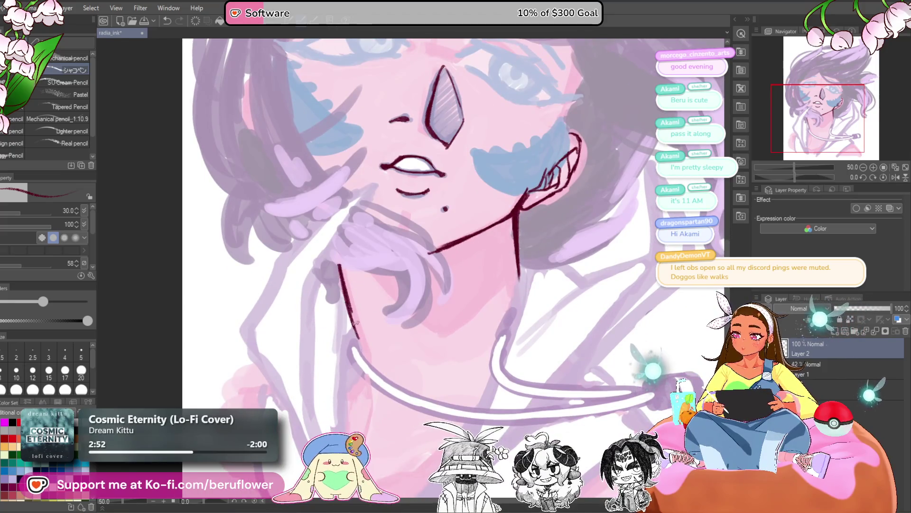
key("ctrl+z")
key("ctrl+z")
left_click_drag(339, 264, 367, 357)
scroll(398, 340, "down", 5)
scroll(399, 339, "up", 5)
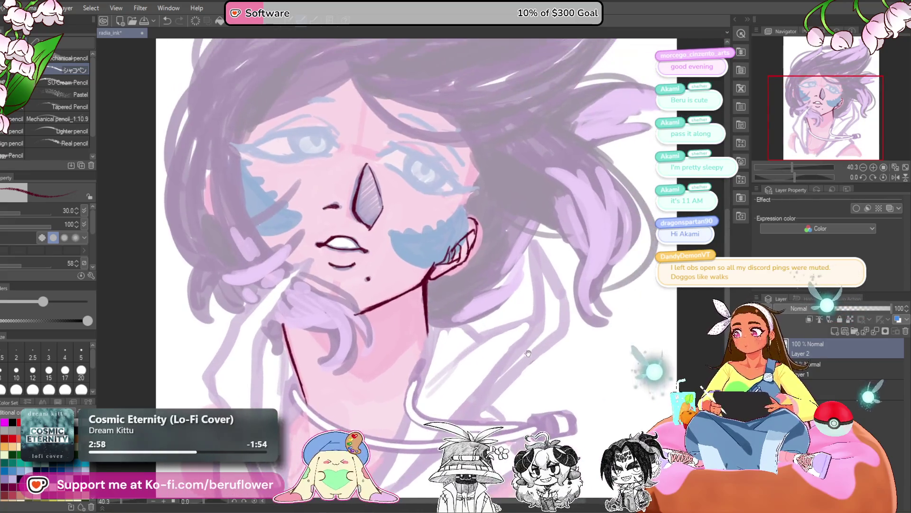
scroll(412, 262, "up", 2)
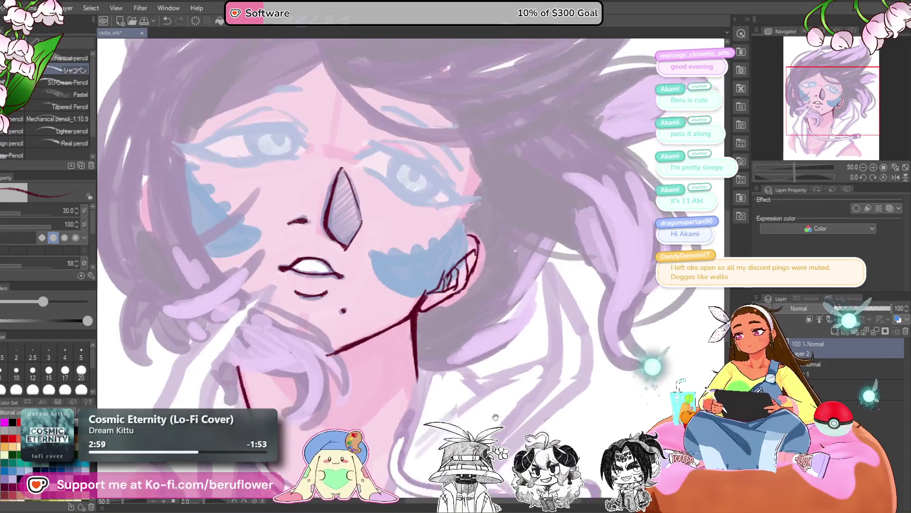
scroll(412, 262, "down", 5)
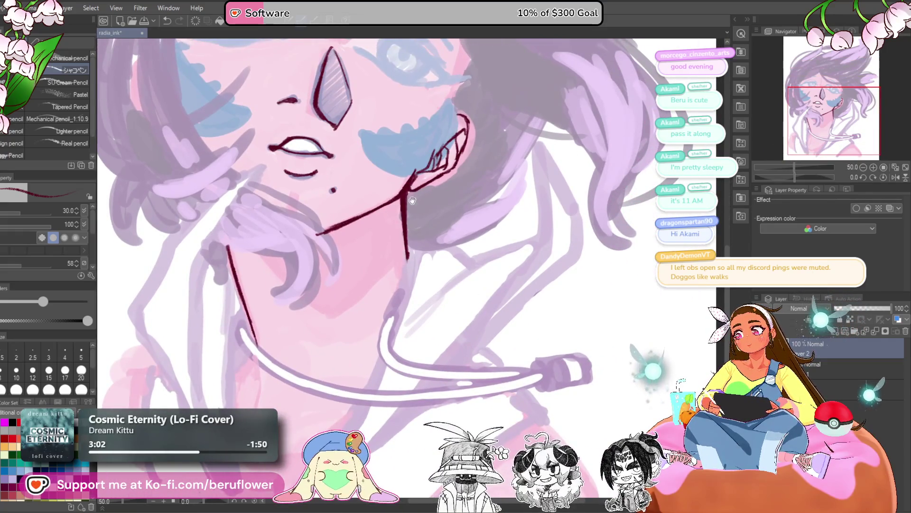
left_click_drag(423, 164, 403, 248)
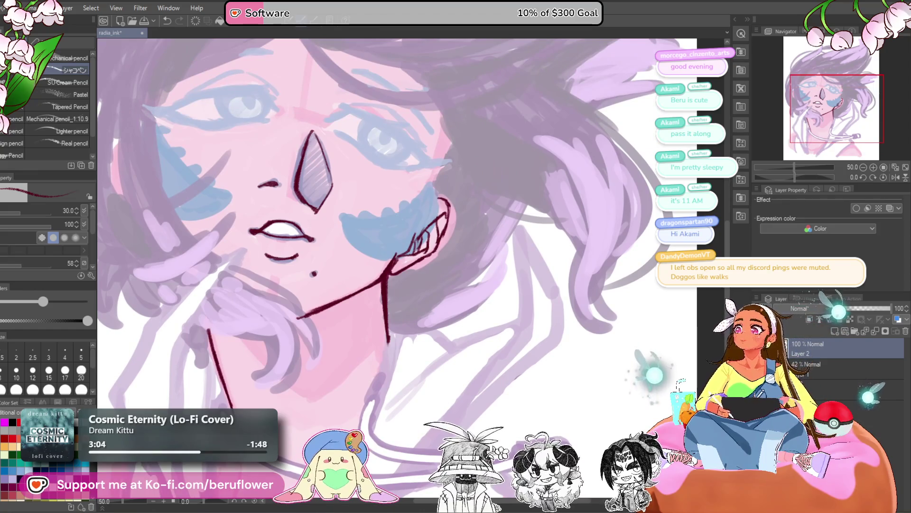
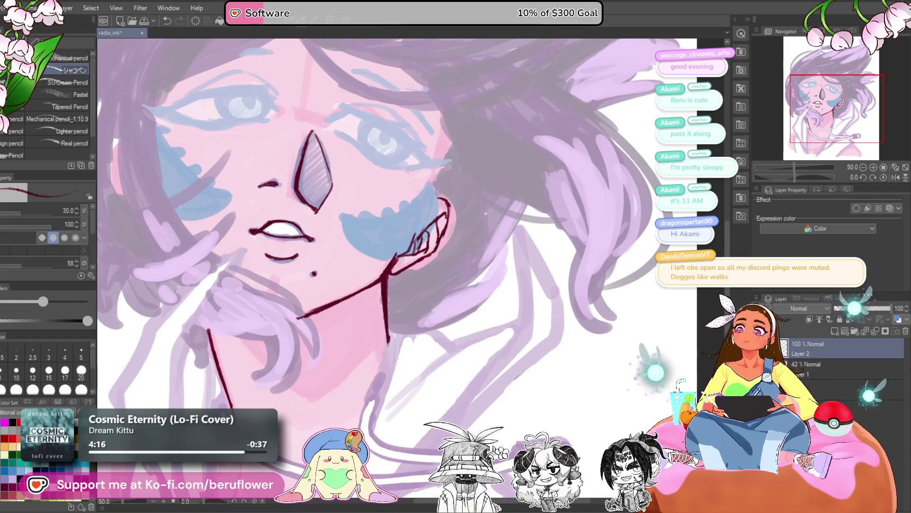
- Frame the neck, then ink a maroon diagonal line along the raised finger, redrawing it once cleaner
scroll(443, 222, "down", 5)
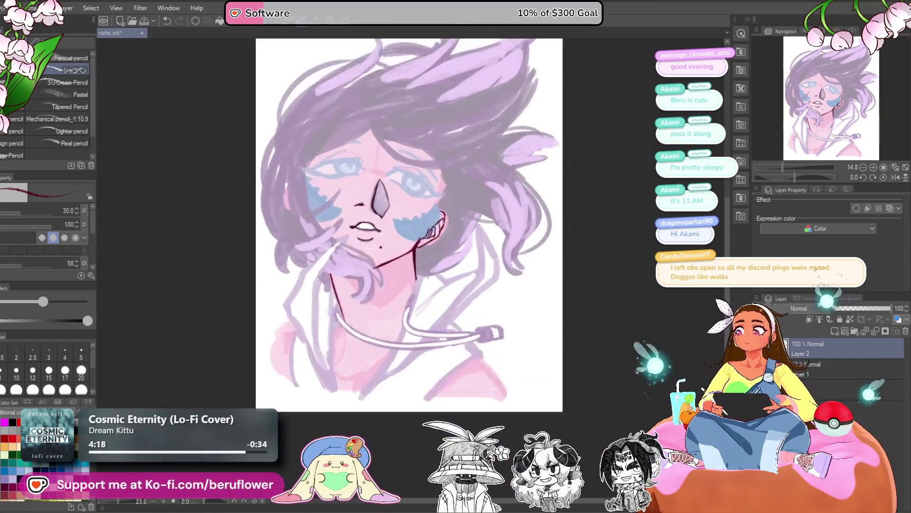
scroll(443, 222, "up", 3)
mouse_move(394, 323)
left_mouse_down()
mouse_move(454, 352)
mouse_move(480, 266)
left_mouse_up()
scroll(481, 265, "up", 4)
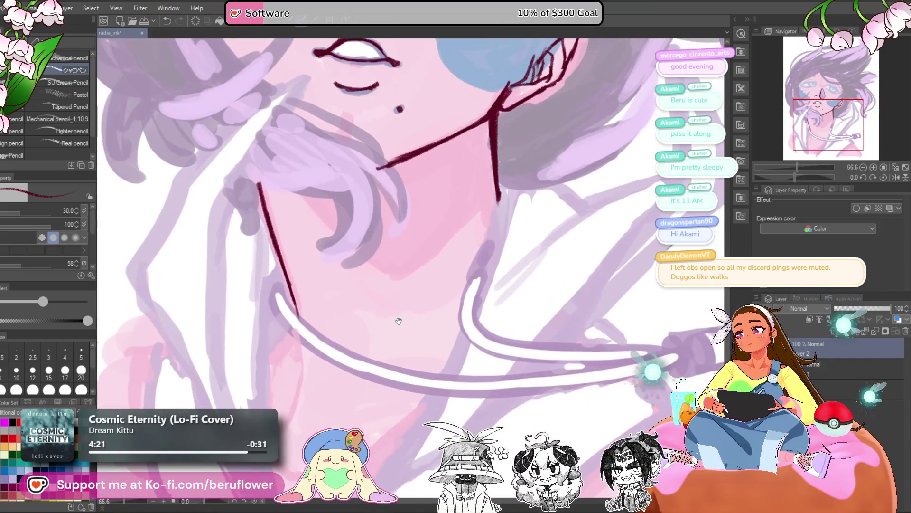
left_click_drag(399, 321, 411, 319)
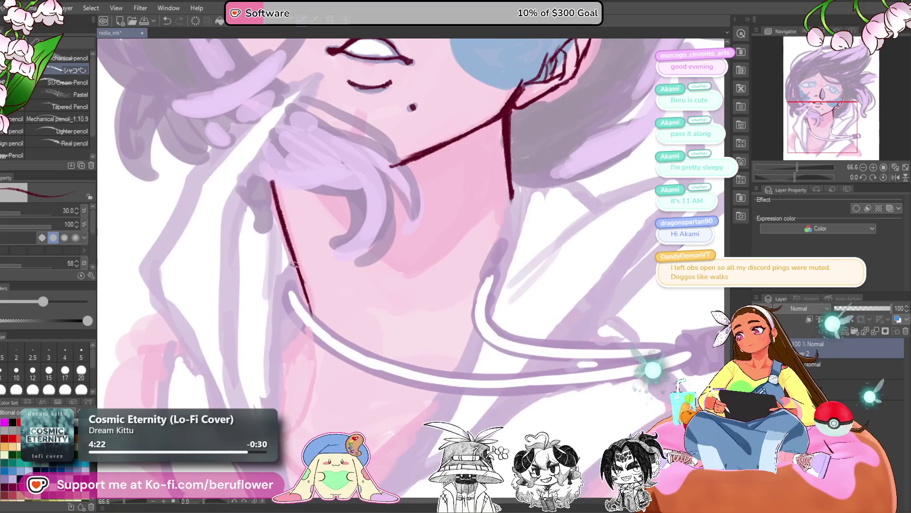
left_click_drag(310, 306, 341, 268)
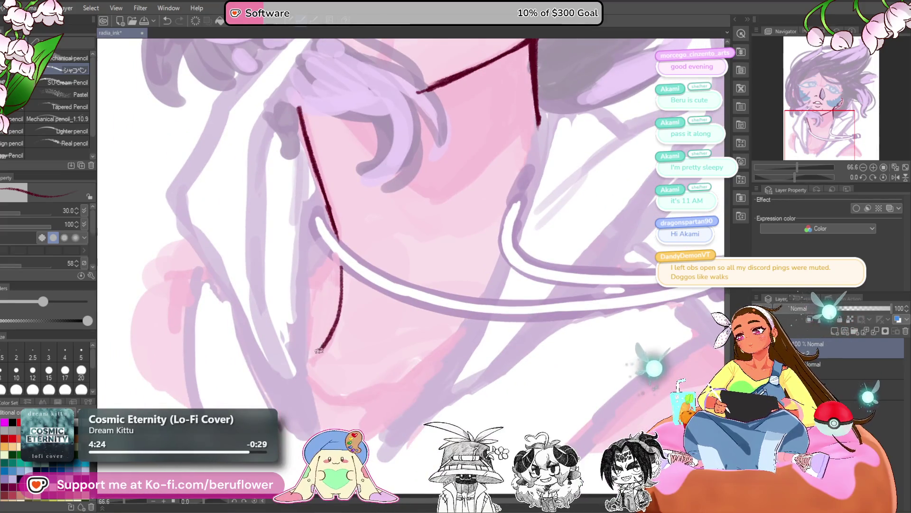
scroll(323, 347, "down", 5)
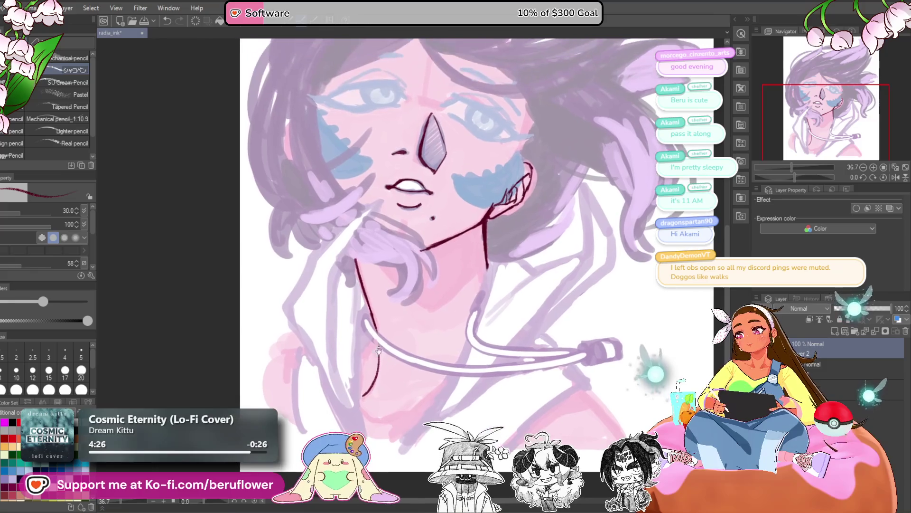
scroll(371, 336, "up", 4)
scroll(370, 335, "down", 2)
scroll(354, 285, "up", 2)
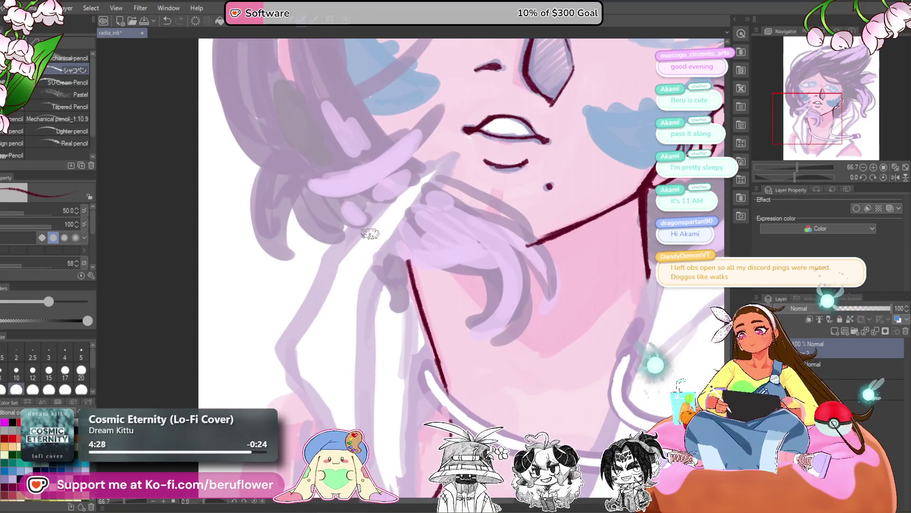
mouse_move(437, 161)
left_mouse_down()
mouse_move(332, 254)
mouse_move(283, 349)
mouse_move(351, 247)
mouse_move(443, 159)
mouse_move(361, 308)
left_mouse_up()
key("ctrl+z")
key("ctrl+z")
mouse_move(458, 151)
left_mouse_down()
mouse_move(469, 62)
mouse_move(332, 252)
left_mouse_up()
- Redraw the parallel finger line and extend the left line down toward the hand
key("ctrl+z")
key("ctrl+z")
mouse_move(474, 59)
left_mouse_down()
mouse_move(335, 265)
mouse_move(344, 323)
left_mouse_up()
key("ctrl+z")
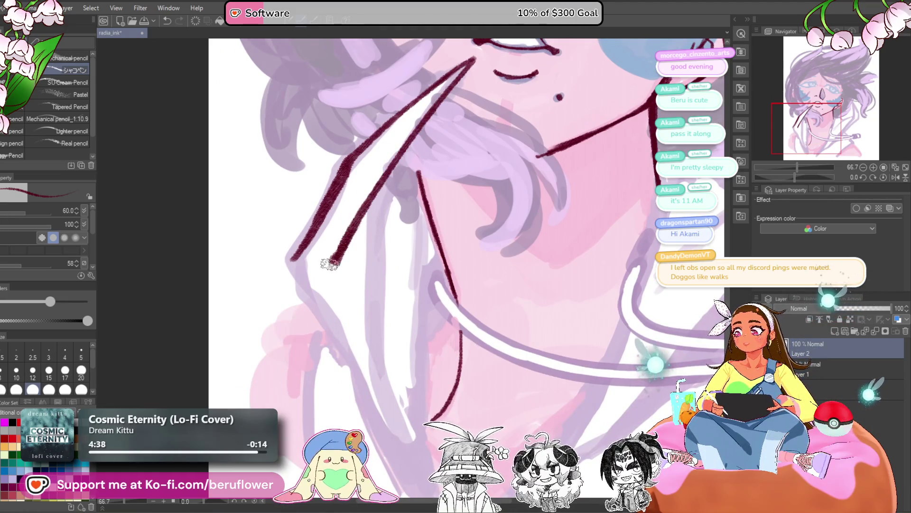
left_click_drag(293, 259, 326, 318)
left_click_drag(335, 255, 330, 311)
- Carry the left arm line further down and ink a vertical line down the forearm
scroll(335, 256, "down", 4)
scroll(397, 283, "up", 3)
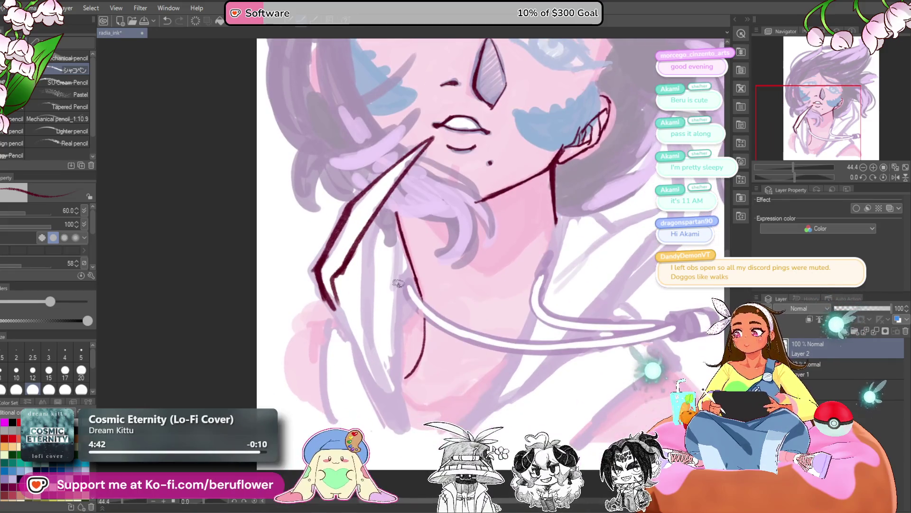
left_click_drag(336, 279, 338, 311)
scroll(338, 304, "down", 1)
mouse_move(392, 261)
left_mouse_down()
mouse_move(405, 323)
mouse_move(395, 271)
left_mouse_up()
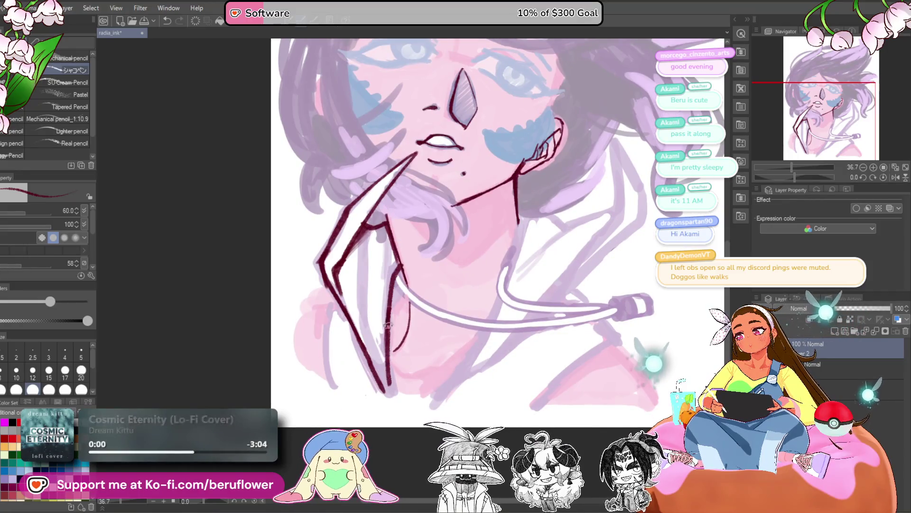
left_click_drag(395, 279, 380, 379)
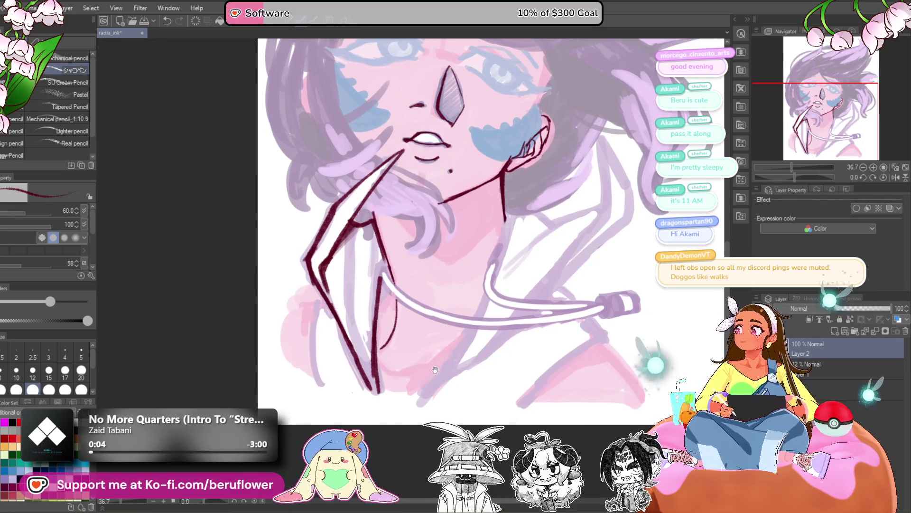
- Reinforce the left arm line with a darker maroon stroke
left_click_drag(469, 353, 449, 328)
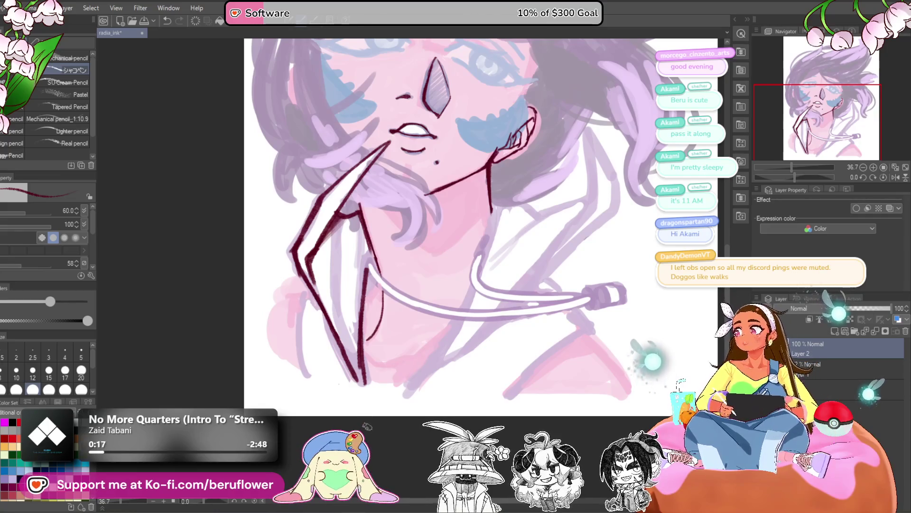
scroll(300, 312, "up", 1)
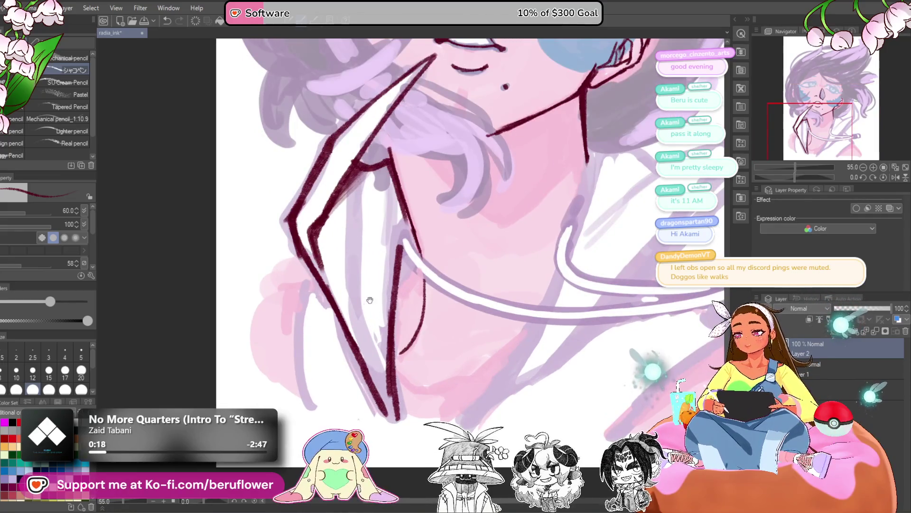
scroll(306, 314, "up", 1)
left_click_drag(323, 220, 318, 348)
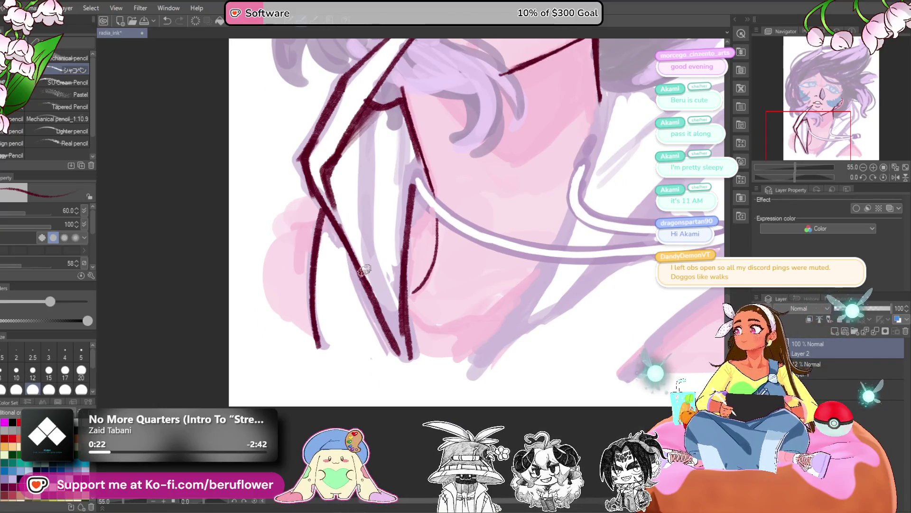
left_click_drag(317, 216, 323, 220)
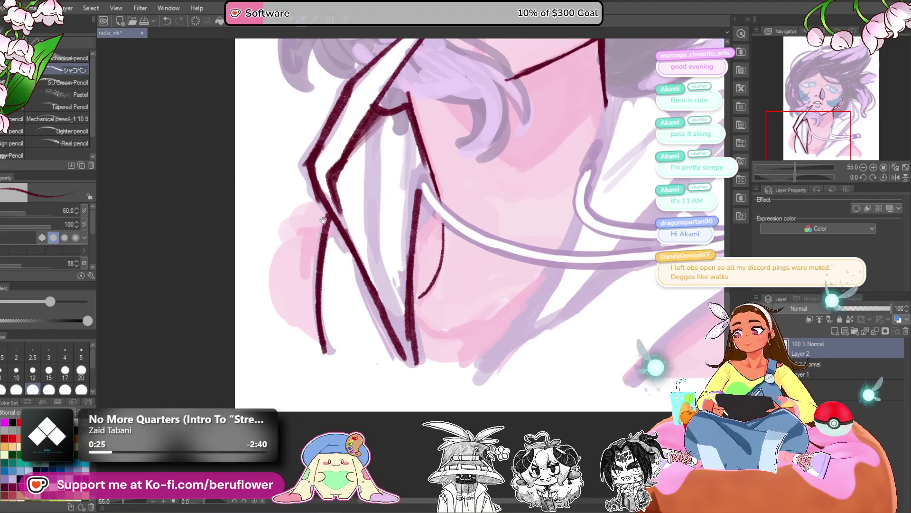
scroll(326, 215, "down", 5)
scroll(326, 218, "up", 3)
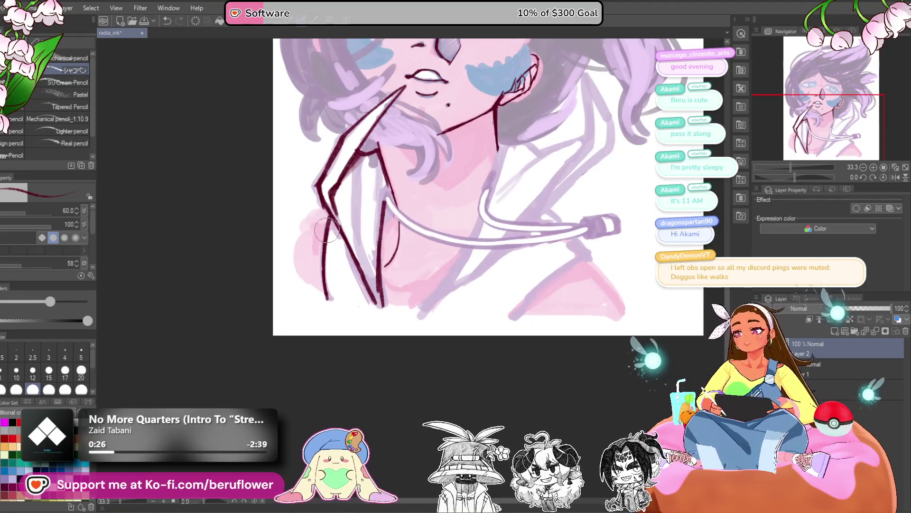
scroll(327, 219, "up", 4)
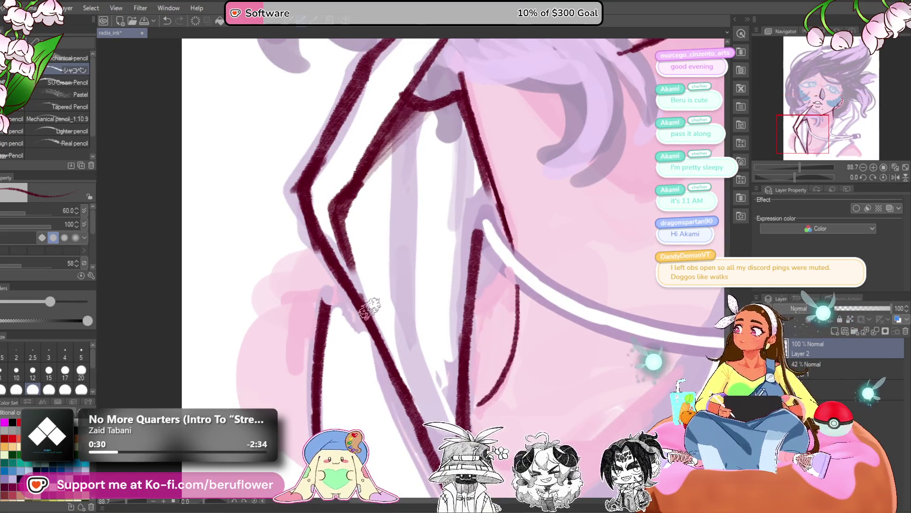
scroll(373, 306, "down", 3)
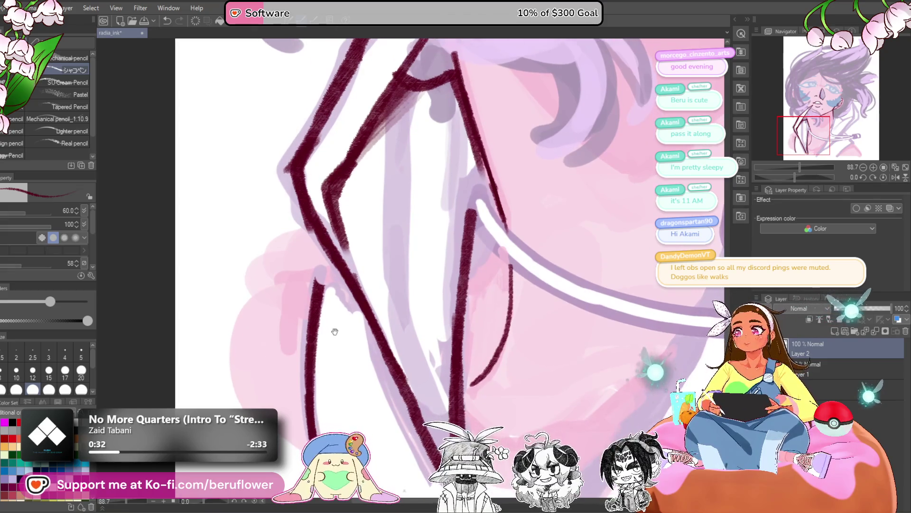
- Add short connectors between the arm lines and a lower curve sweeping down-left
left_click_drag(324, 256, 331, 248)
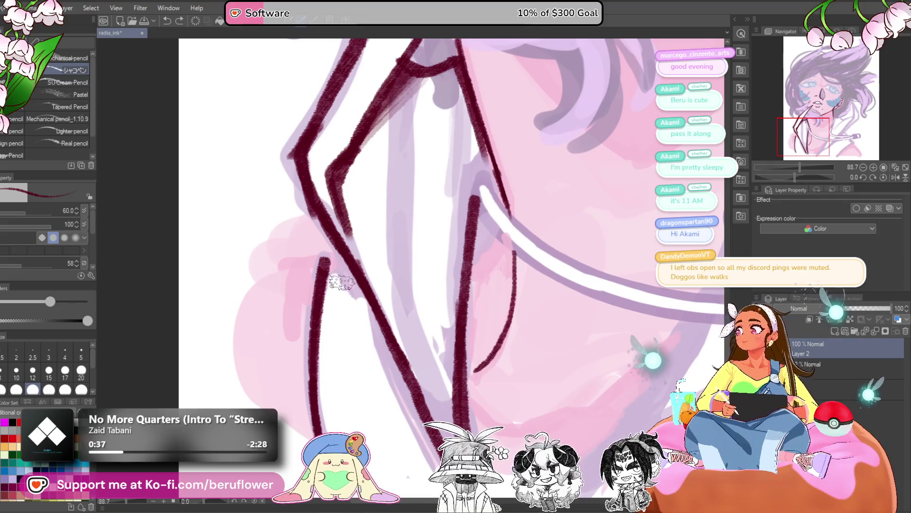
left_click_drag(324, 258, 340, 250)
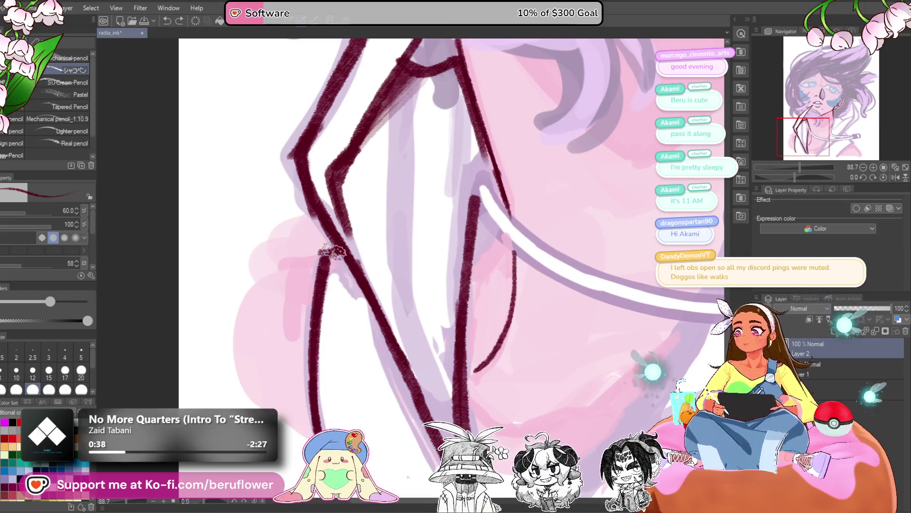
left_click_drag(340, 284, 339, 248)
mouse_move(353, 208)
left_mouse_down()
mouse_move(267, 236)
mouse_move(260, 326)
left_mouse_up()
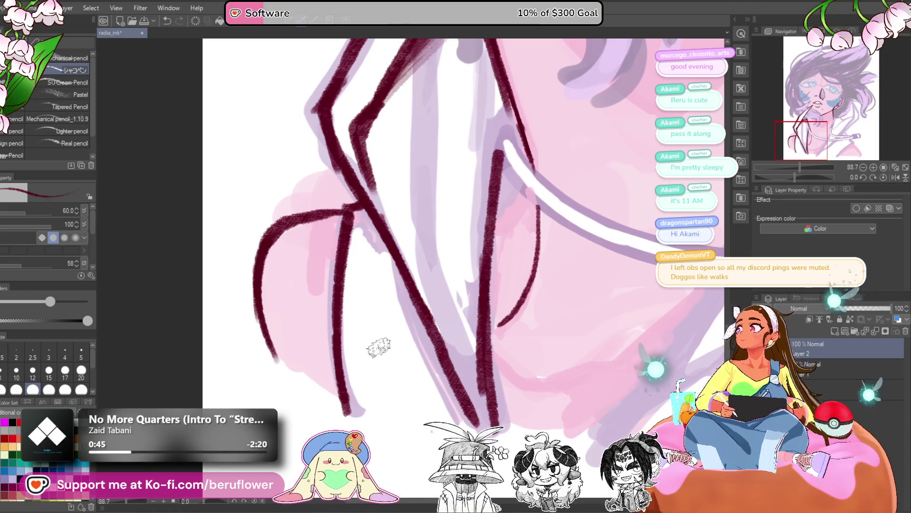
left_click_drag(376, 348, 210, 339)
left_click_drag(633, 314, 451, 325)
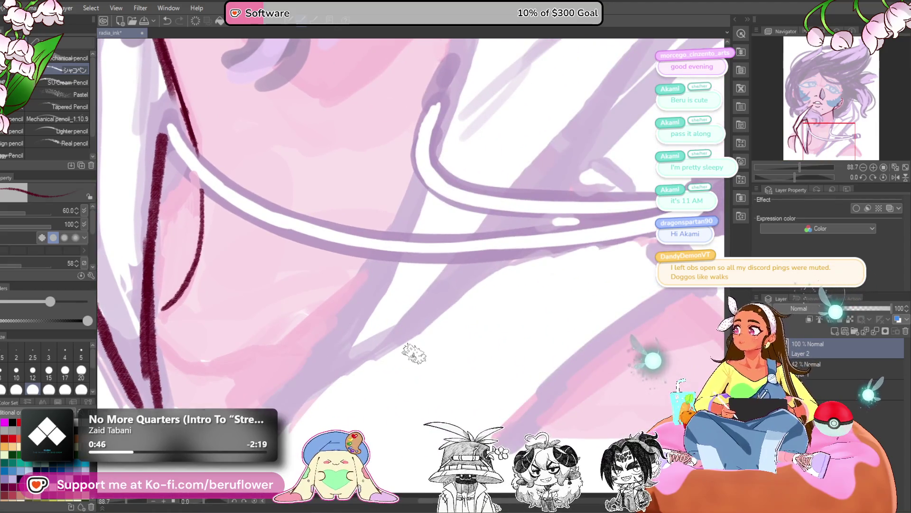
scroll(414, 352, "down", 5)
- Lengthen the right-hand collar line down-left and ink the hood edge beside it
left_click_drag(473, 432, 473, 351)
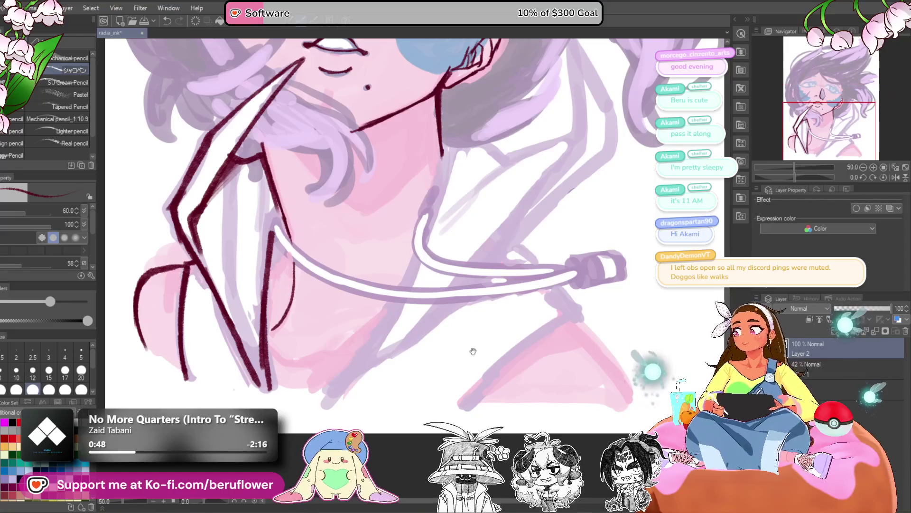
mouse_move(484, 338)
left_mouse_down()
mouse_move(468, 397)
mouse_move(473, 371)
left_mouse_up()
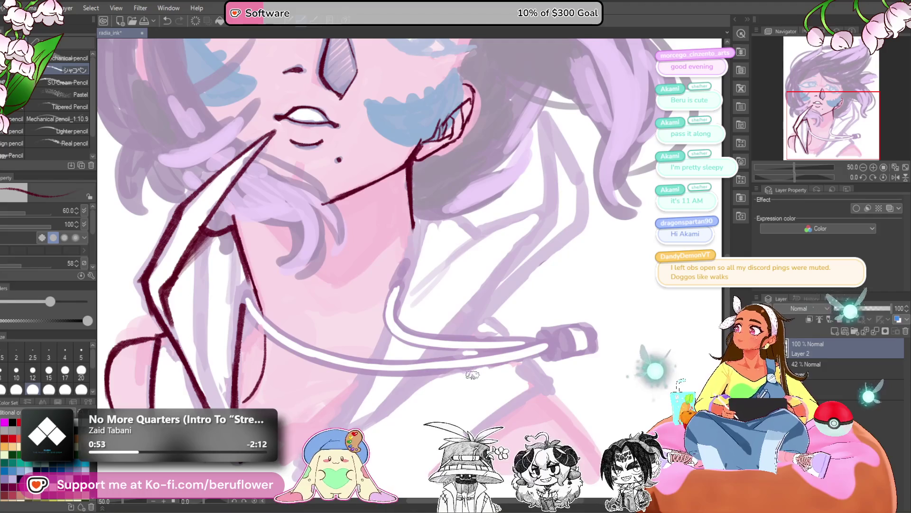
mouse_move(545, 155)
left_mouse_down()
mouse_move(485, 291)
mouse_move(461, 317)
left_mouse_up()
left_click_drag(500, 143, 543, 240)
scroll(542, 228, "down", 1)
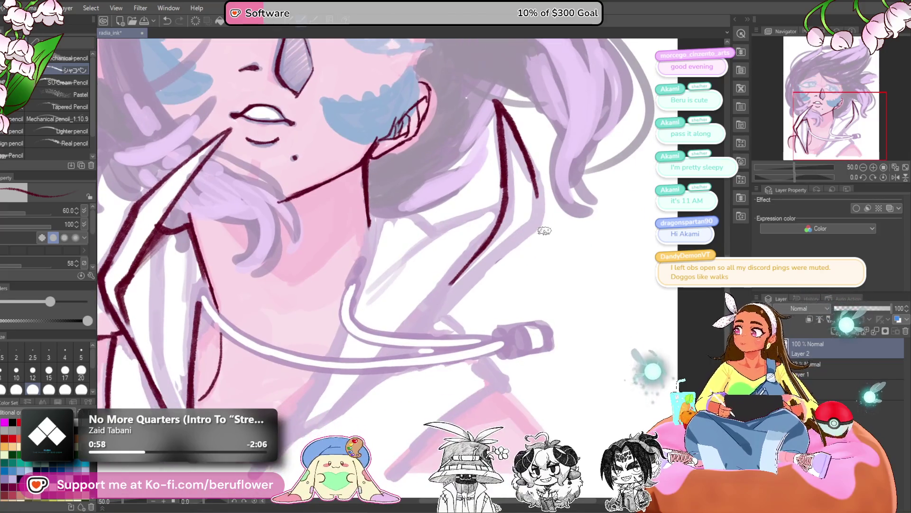
mouse_move(535, 195)
left_mouse_down()
mouse_move(547, 233)
mouse_move(482, 300)
left_mouse_up()
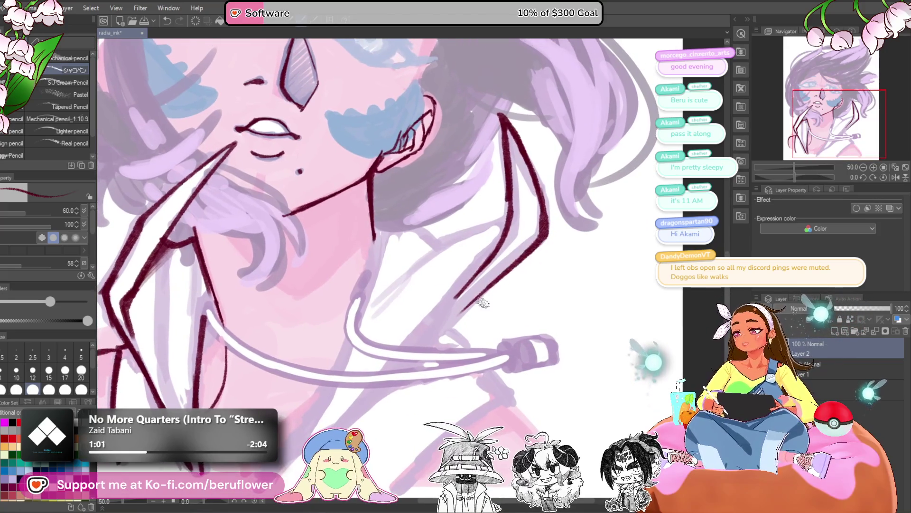
- Redo the right collar line toward the chest, adding a parallel line and the jacket-front line
key("ctrl+z")
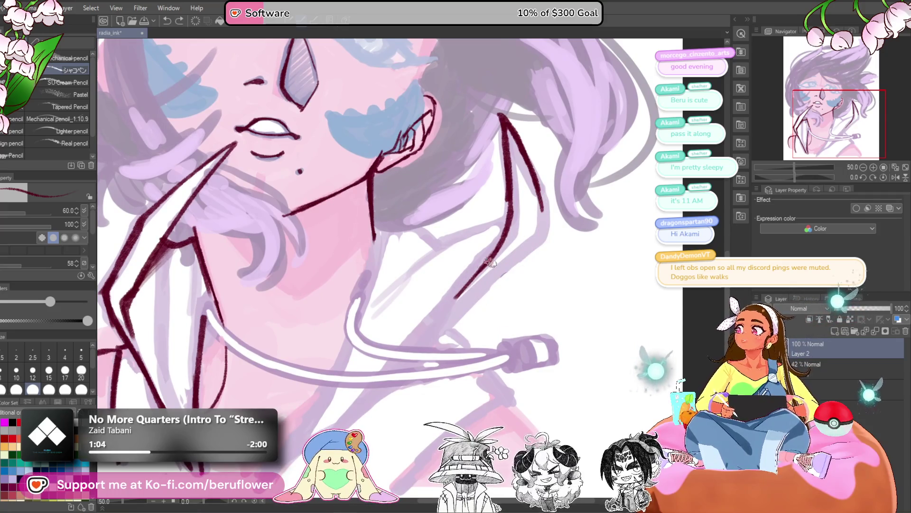
left_click_drag(541, 211, 546, 233)
mouse_move(538, 271)
left_mouse_down()
mouse_move(560, 234)
mouse_move(494, 278)
left_mouse_up()
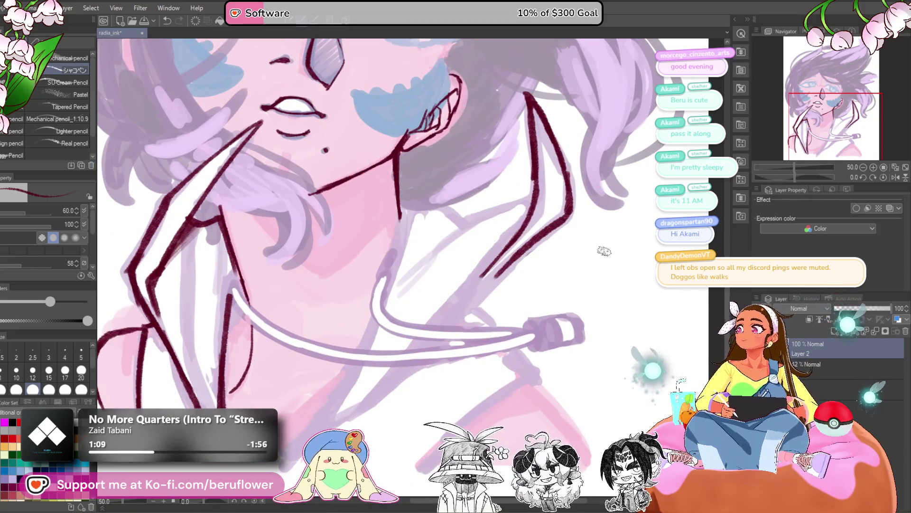
mouse_move(564, 218)
left_mouse_down()
mouse_move(482, 276)
mouse_move(433, 338)
mouse_move(424, 333)
mouse_move(502, 268)
mouse_move(322, 411)
left_mouse_up()
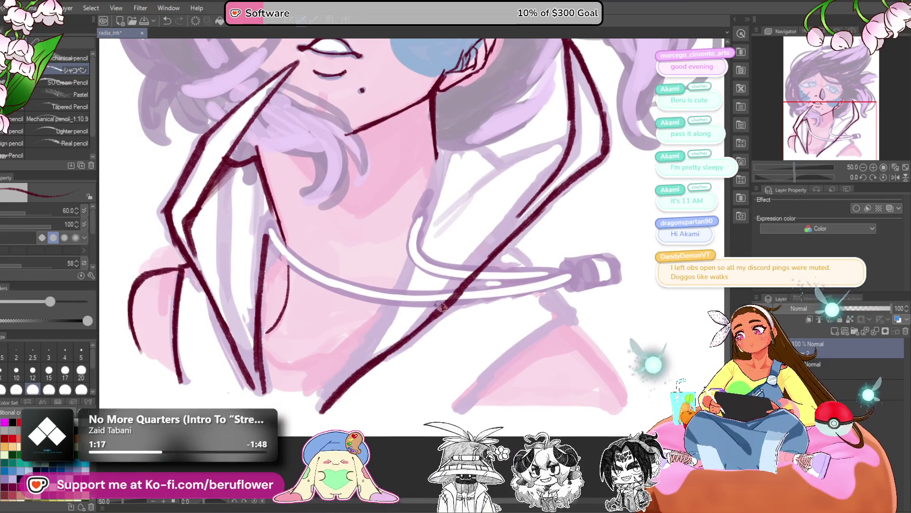
left_click_drag(442, 306, 401, 346)
mouse_move(397, 214)
left_mouse_down()
mouse_move(375, 322)
mouse_move(338, 386)
left_mouse_up()
mouse_move(446, 338)
left_mouse_down()
mouse_move(425, 337)
mouse_move(504, 318)
left_mouse_up()
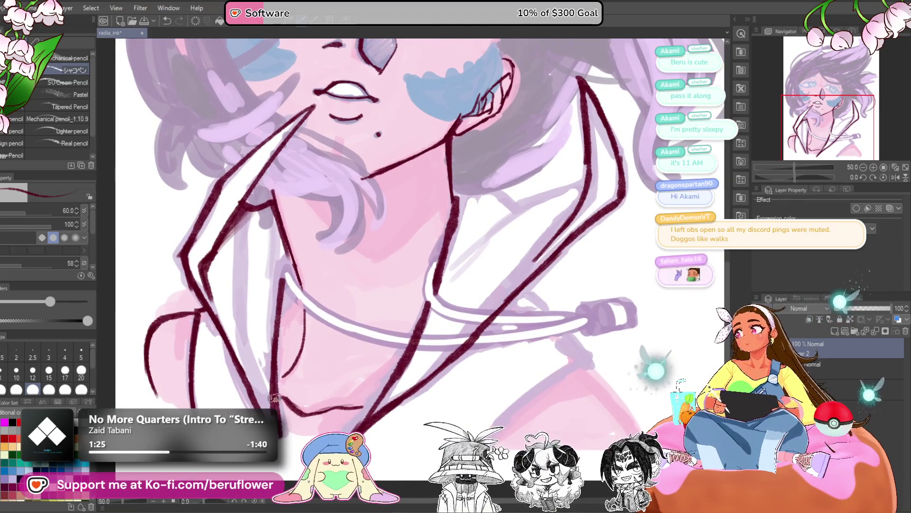
left_click_drag(515, 351, 479, 367)
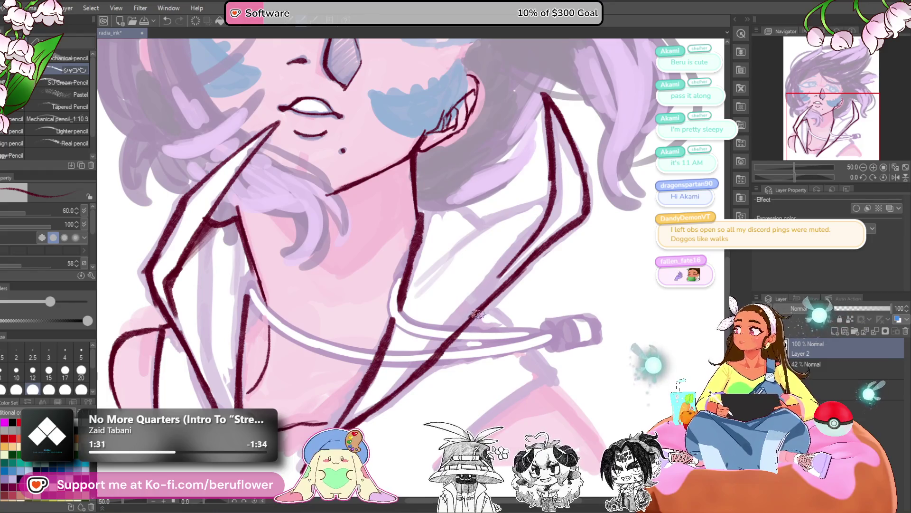
left_click_drag(524, 265, 495, 289)
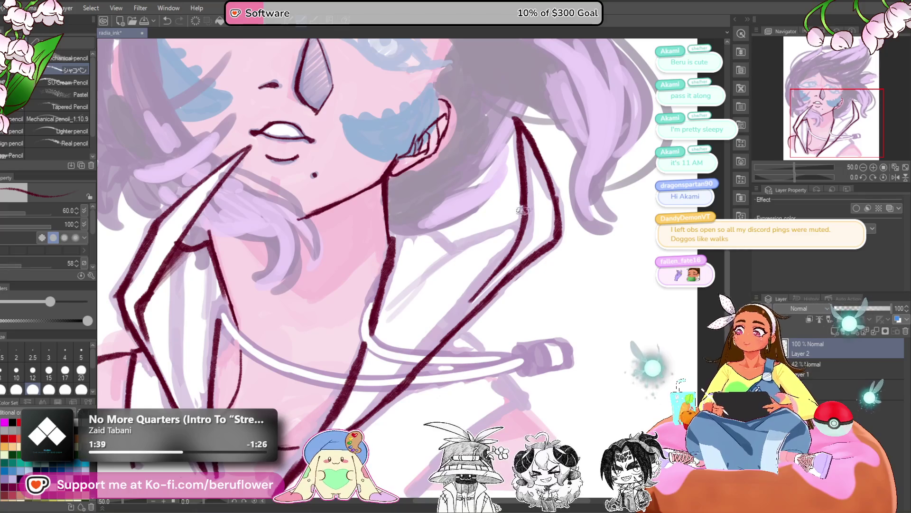
scroll(514, 215, "up", 5)
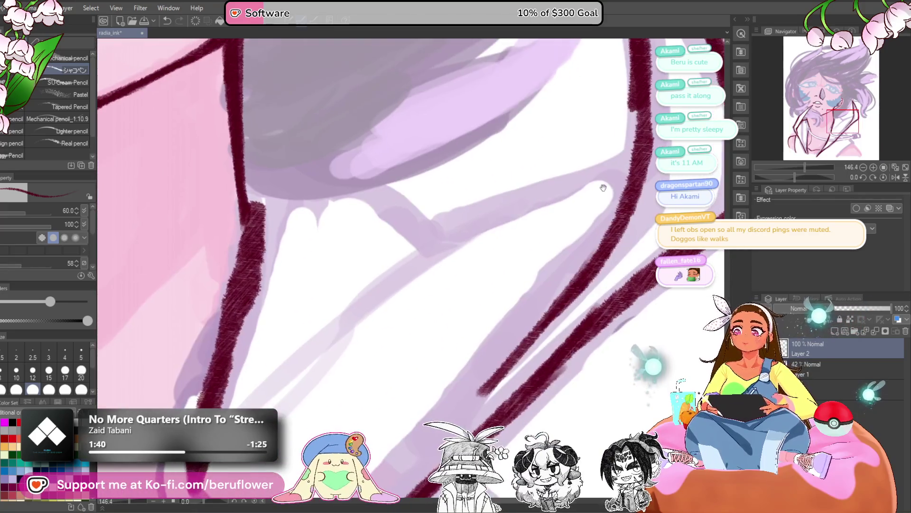
- Ink the long collar edge down-left and add short strokes at the collar junction
mouse_move(631, 147)
left_mouse_down()
mouse_move(484, 206)
mouse_move(303, 371)
left_mouse_up()
scroll(252, 399, "down", 3)
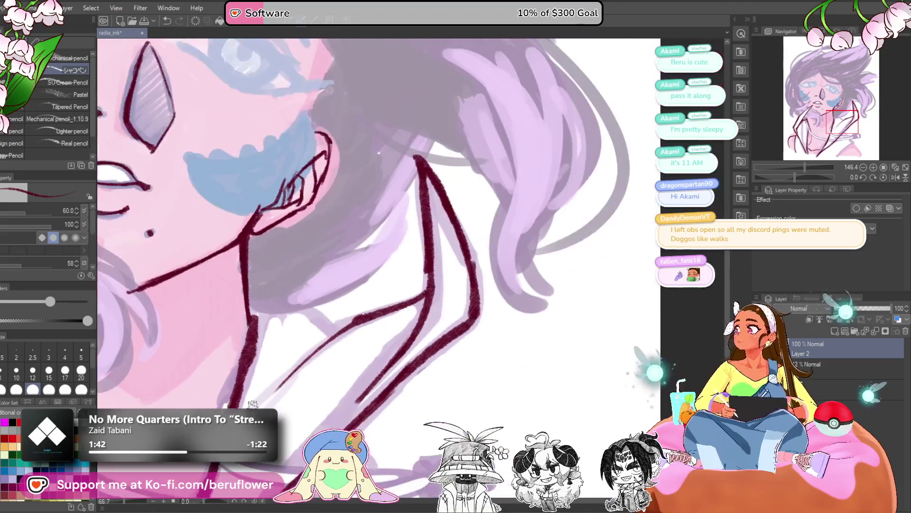
scroll(529, 264, "up", 2)
left_click_drag(504, 224, 441, 247)
mouse_move(398, 210)
left_mouse_down()
mouse_move(455, 249)
mouse_move(382, 326)
left_mouse_up()
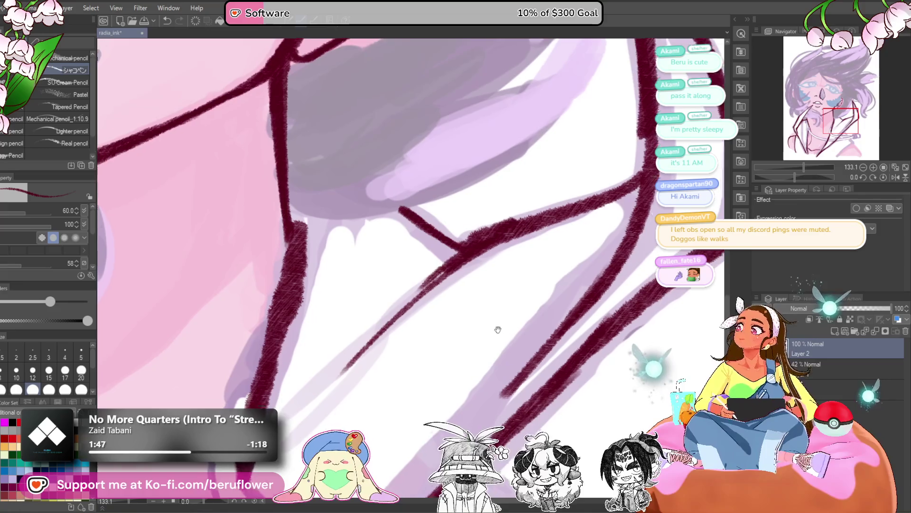
- Retrace the thin diagonal line thicker and darken the junction with hatching
left_click_drag(494, 326, 491, 309)
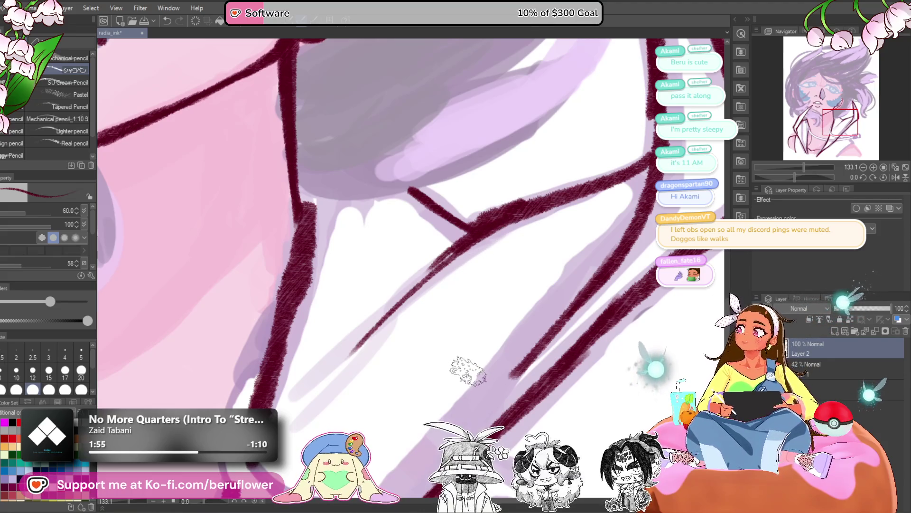
mouse_move(477, 216)
left_mouse_down()
mouse_move(417, 279)
mouse_move(472, 245)
mouse_move(474, 265)
mouse_move(478, 210)
left_mouse_up()
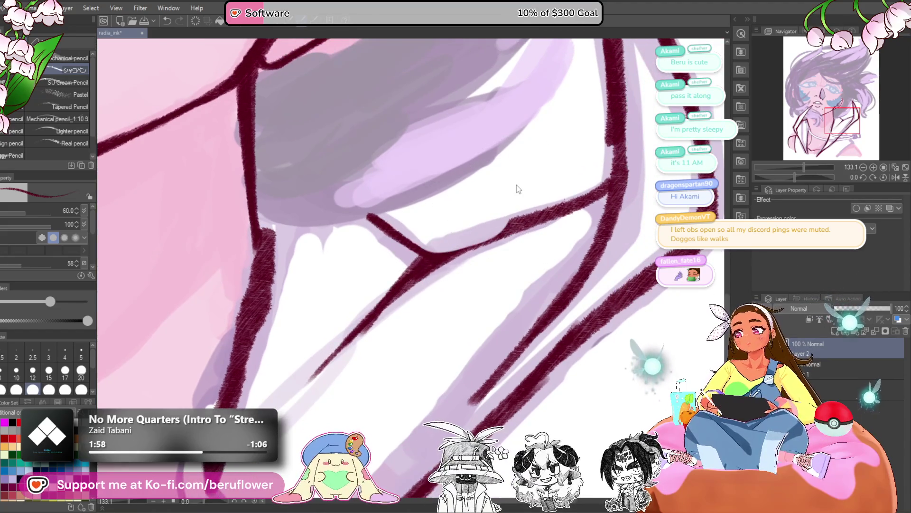
left_click_drag(427, 247, 499, 214)
mouse_move(452, 240)
left_mouse_down()
mouse_move(417, 254)
mouse_move(406, 244)
left_mouse_up()
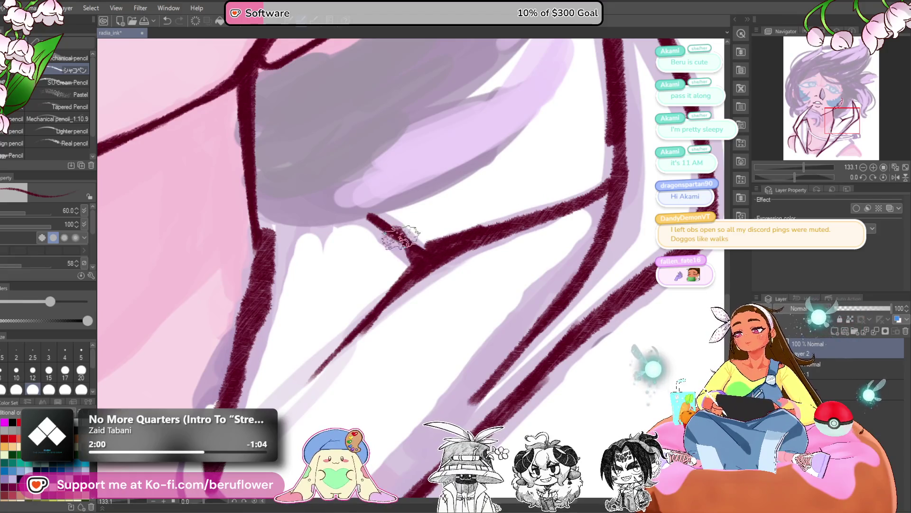
mouse_move(441, 273)
left_mouse_down()
mouse_move(403, 207)
mouse_move(392, 223)
mouse_move(400, 210)
mouse_move(435, 252)
left_mouse_up()
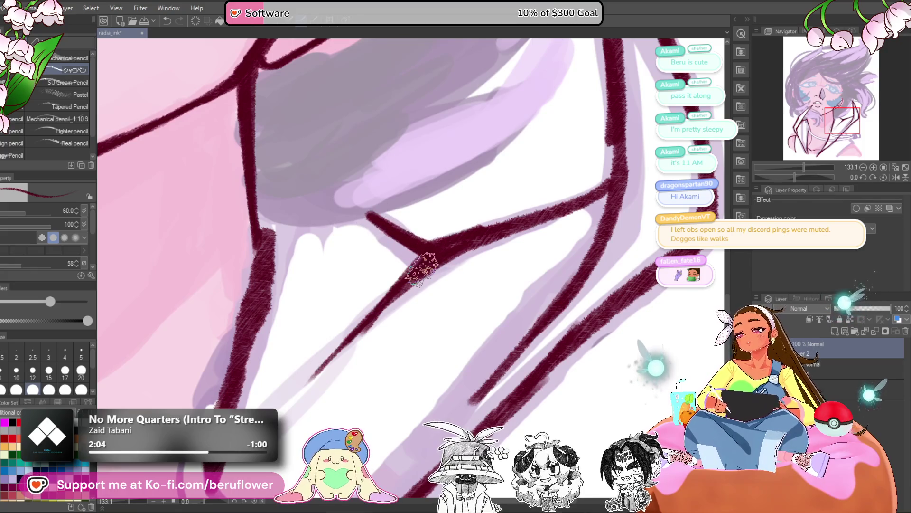
scroll(470, 372, "down", 5)
- Ink jacket-front lines down-left and down-right from the neck junction, redrawing the lower-right stroke longer
mouse_move(470, 372)
left_mouse_down()
mouse_move(531, 230)
mouse_move(519, 225)
left_mouse_up()
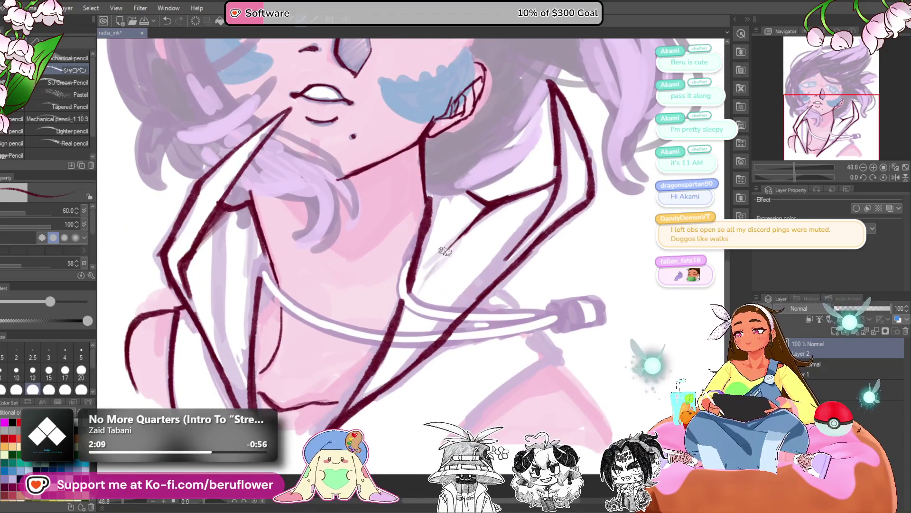
scroll(455, 333, "down", 3)
scroll(439, 275, "up", 5)
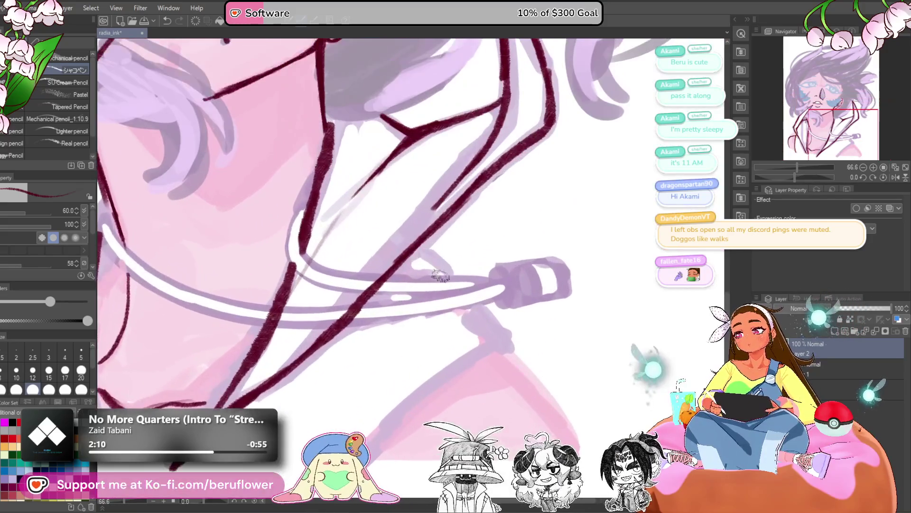
mouse_move(416, 250)
left_mouse_down()
mouse_move(481, 309)
mouse_move(503, 344)
mouse_move(520, 279)
mouse_move(396, 385)
left_mouse_up()
left_click_drag(427, 332, 367, 339)
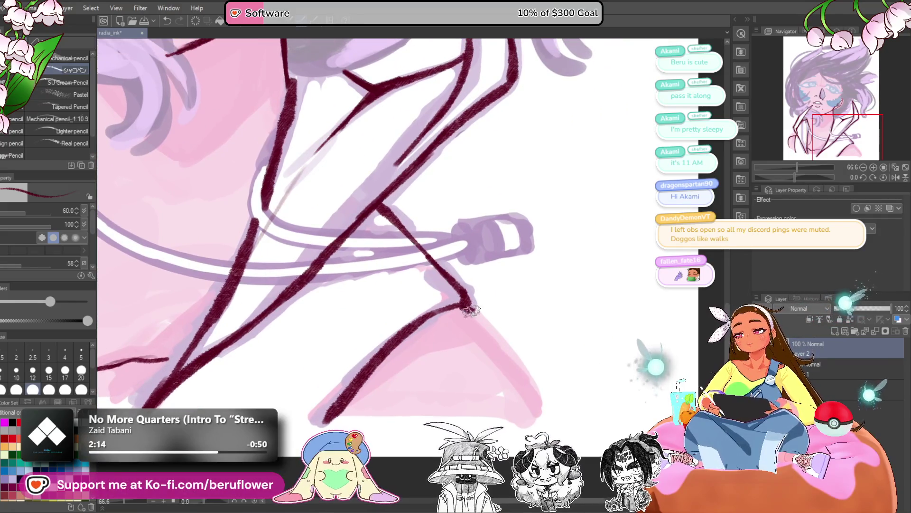
left_click_drag(462, 301, 525, 396)
key("ctrl+z")
left_click_drag(462, 301, 532, 407)
- Zoom out with Ctrl+0 and reposition the view to review the whole drawing
key("ctrl+0")
scroll(240, 382, "up", 3)
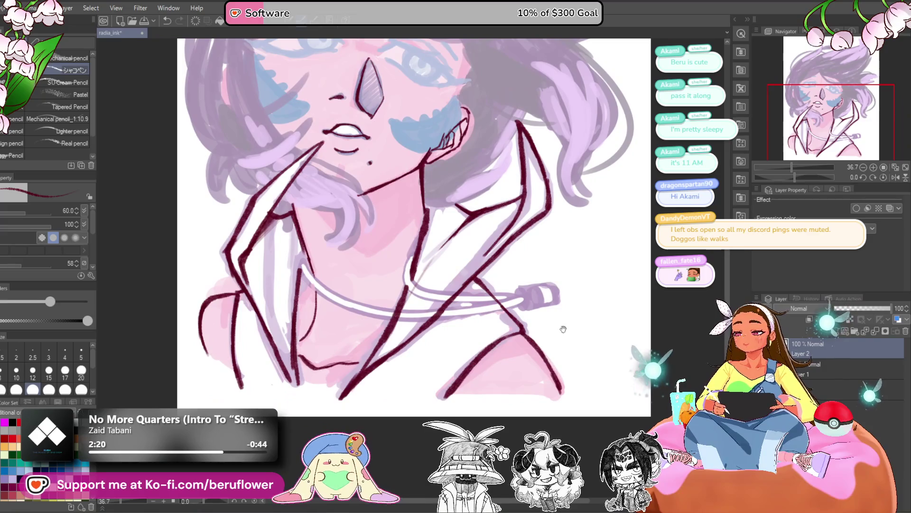
left_click_drag(561, 325, 553, 331)
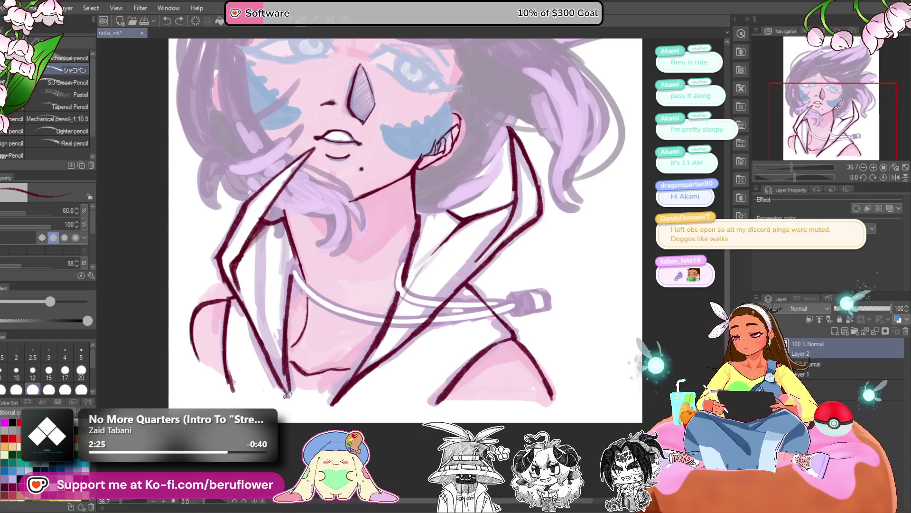
left_click_drag(562, 319, 574, 362)
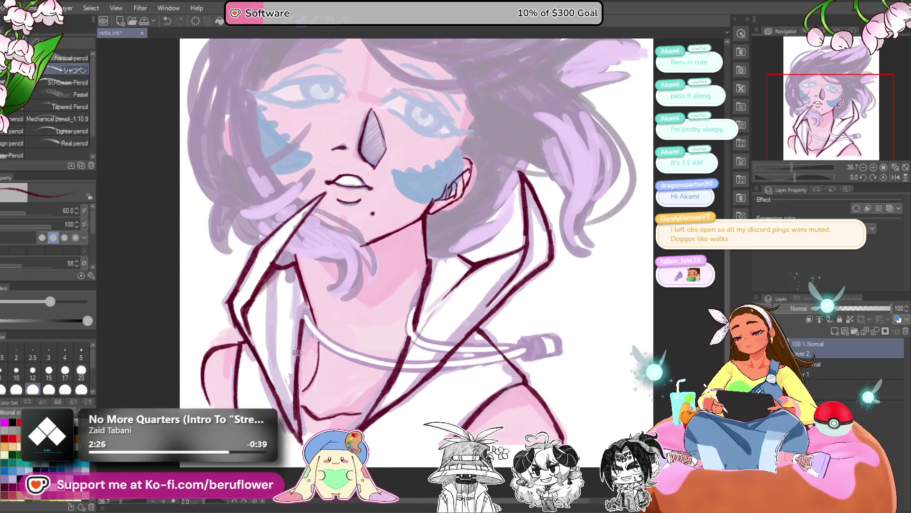
scroll(308, 336, "down", 5)
scroll(344, 288, "up", 5)
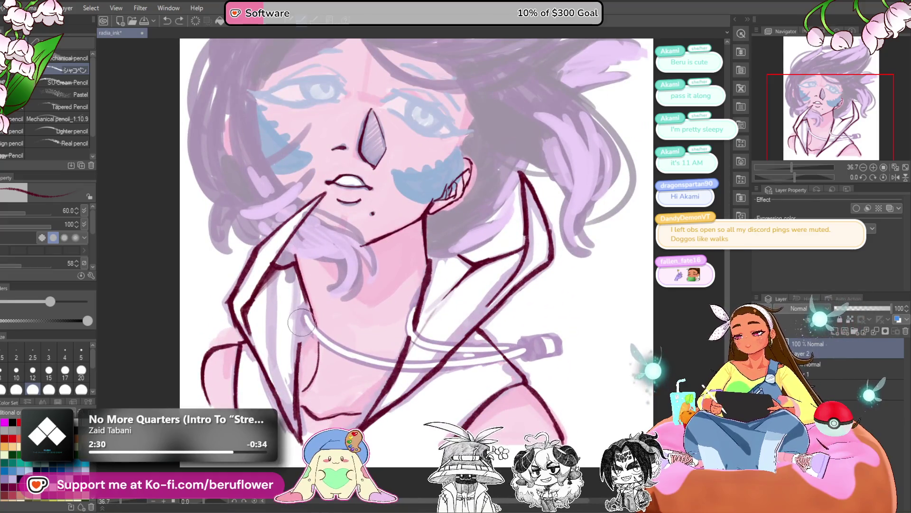
scroll(309, 319, "up", 2)
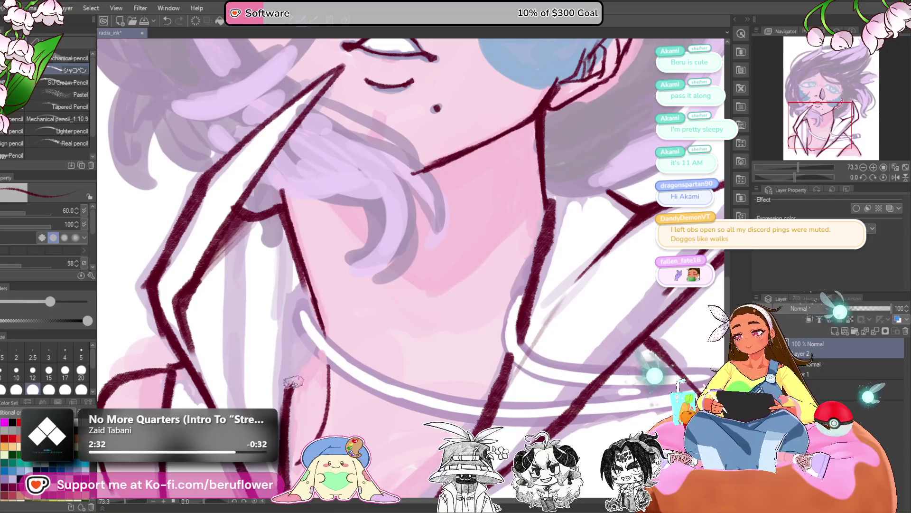
- Recentre the view on the inked face
scroll(282, 396, "down", 2)
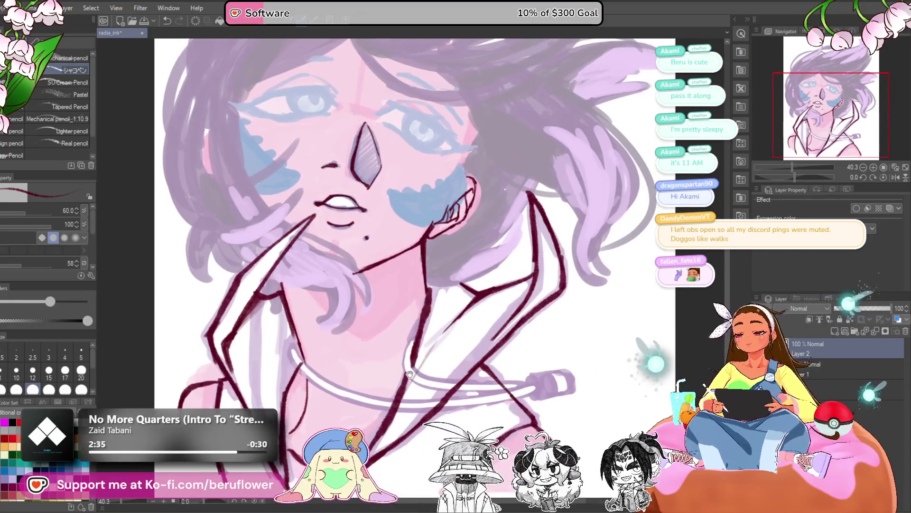
left_click_drag(409, 375, 420, 362)
left_click_drag(431, 399, 431, 389)
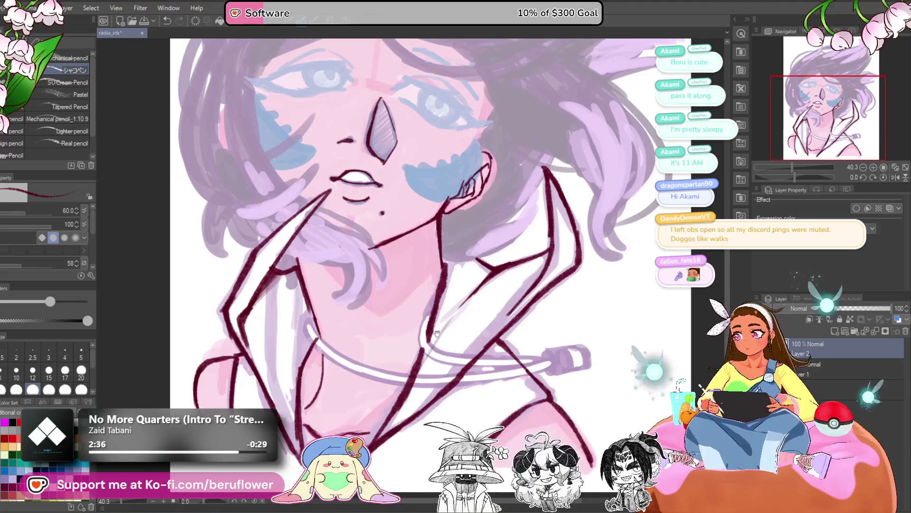
scroll(487, 268, "down", 3)
scroll(487, 268, "up", 2)
left_click_drag(487, 268, 477, 320)
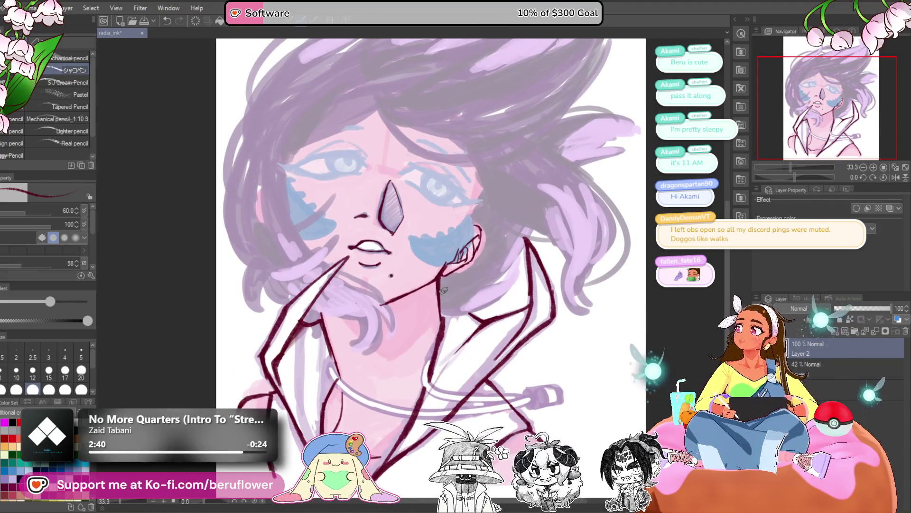
scroll(440, 250, "down", 3)
scroll(440, 249, "up", 3)
- Zoom to 66.7% on the face and jaw and rotate the canvas to about -44°
left_click_drag(586, 365, 655, 337)
left_click_drag(535, 333, 512, 379)
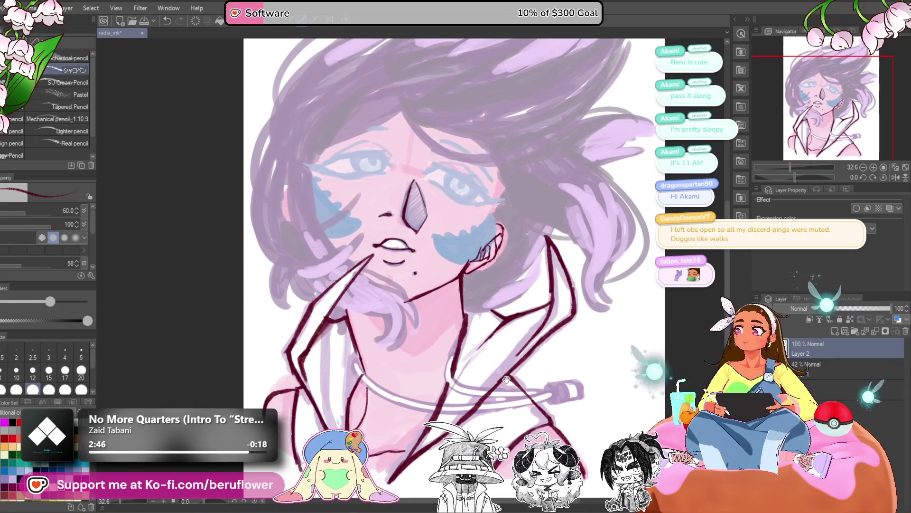
mouse_move(507, 379)
left_mouse_down()
mouse_move(488, 380)
mouse_move(453, 421)
left_mouse_up()
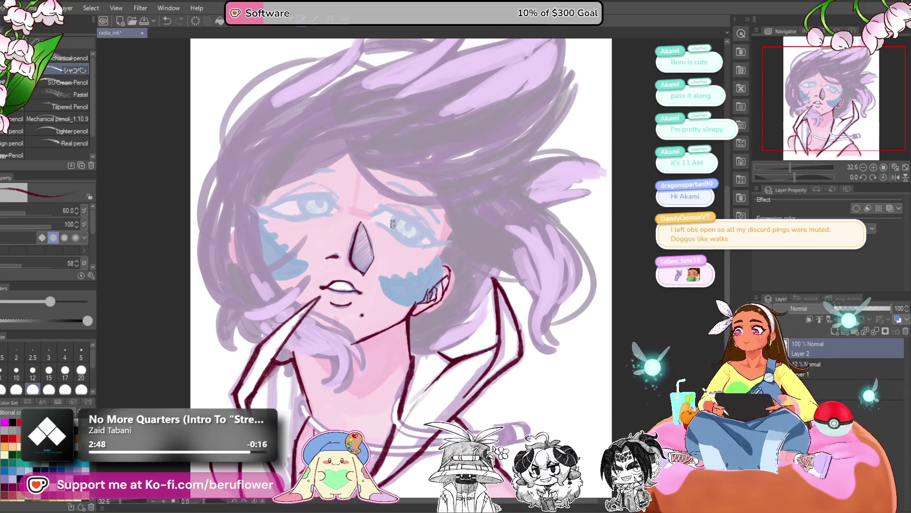
scroll(375, 219, "up", 3)
mouse_move(356, 215)
left_mouse_down()
mouse_move(377, 286)
mouse_move(447, 346)
mouse_move(380, 246)
left_mouse_up()
mouse_move(795, 177)
left_mouse_down()
mouse_move(768, 187)
mouse_move(784, 177)
left_mouse_up()
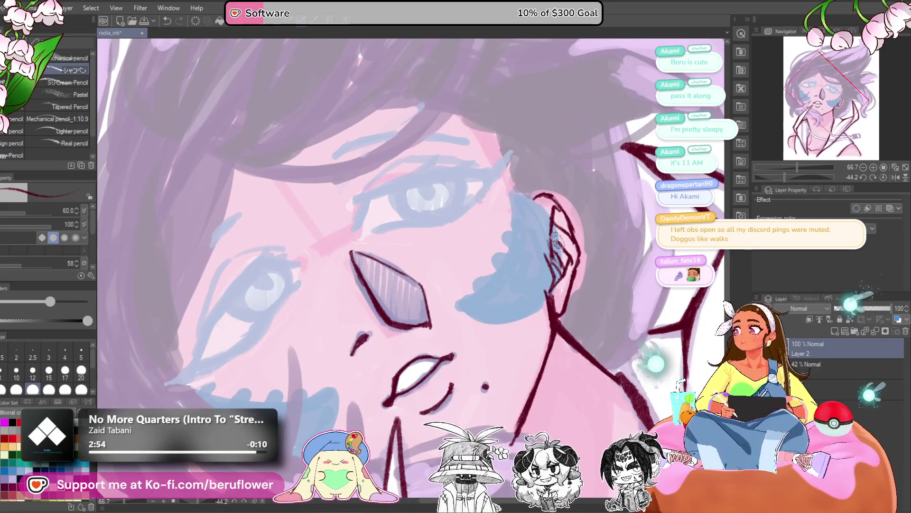
- Ink the curved jaw line up to the ear, resetting the canvas rotation upright
left_click_drag(556, 240, 551, 224)
mouse_move(512, 179)
left_mouse_down()
mouse_move(502, 240)
mouse_move(469, 281)
left_mouse_up()
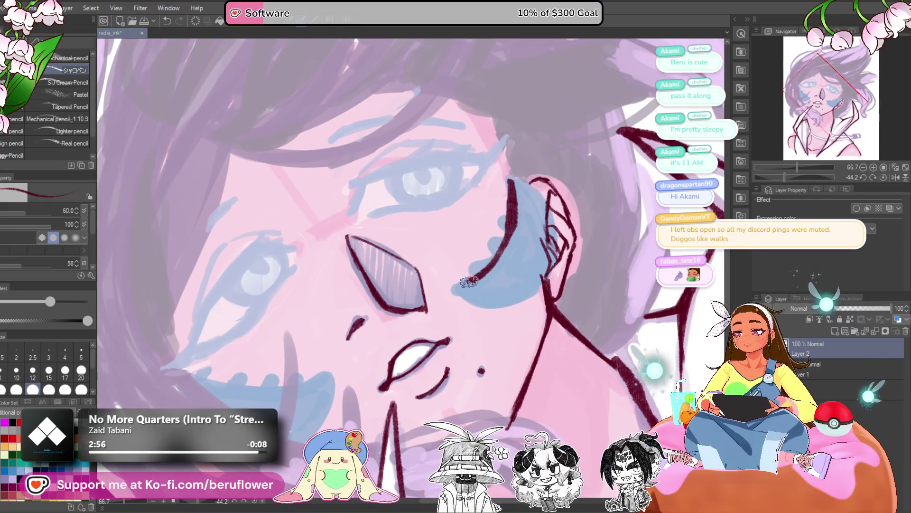
left_click(883, 177)
mouse_move(506, 247)
left_mouse_down()
mouse_move(520, 237)
mouse_move(528, 247)
mouse_move(526, 231)
mouse_move(534, 235)
mouse_move(541, 268)
mouse_move(522, 305)
mouse_move(484, 334)
left_mouse_up()
- Outline the blue cheek patch with a jagged top edge and erase stray jaw hatching
mouse_move(423, 326)
left_mouse_down()
mouse_move(393, 276)
mouse_move(415, 314)
left_mouse_up()
left_click_drag(520, 217, 503, 217)
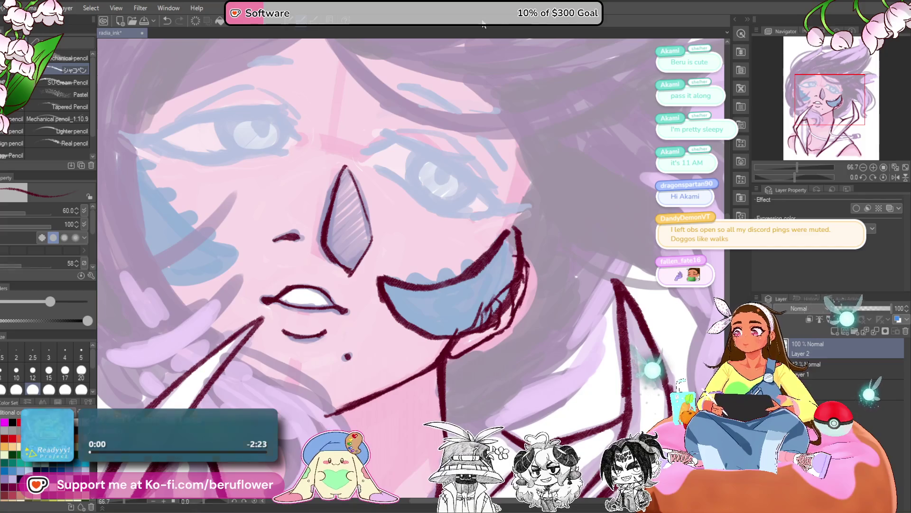
left_click_drag(510, 254, 467, 318)
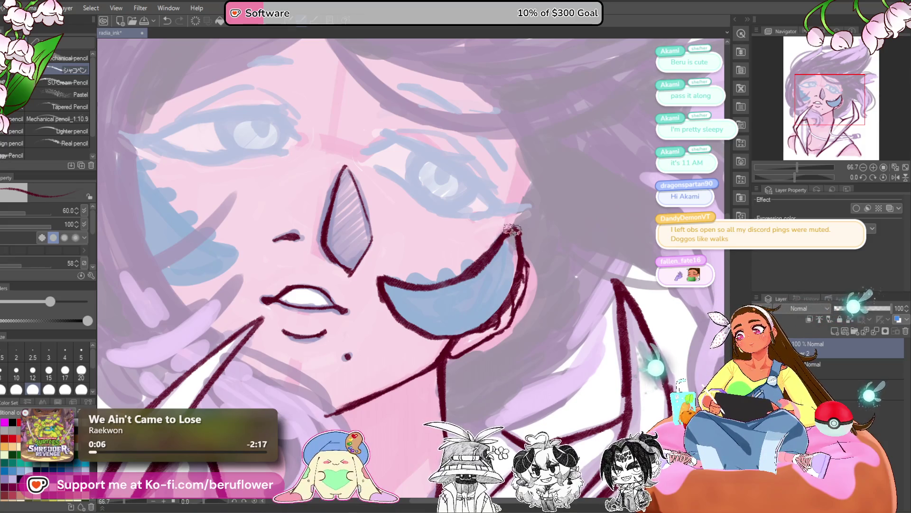
left_click_drag(506, 237, 521, 232)
left_click_drag(430, 274, 467, 268)
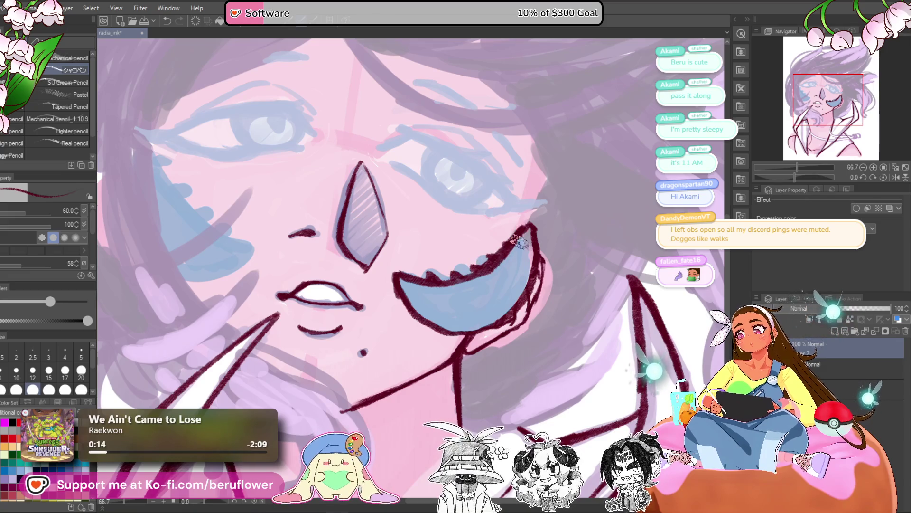
- At 50% zoom, hatch inside the cheek crescent until it is solid dark maroon
scroll(518, 242, "down", 1)
left_click_drag(436, 281, 446, 288)
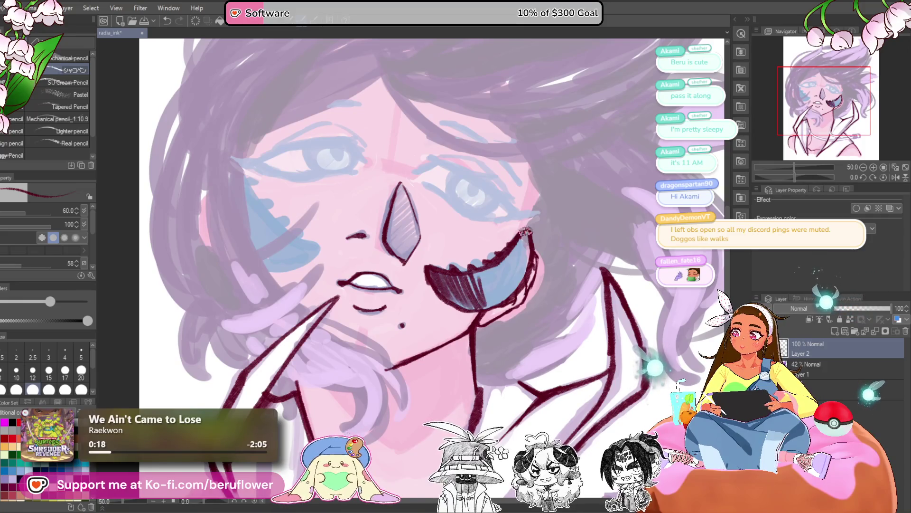
mouse_move(521, 260)
left_mouse_down()
mouse_move(503, 294)
mouse_move(513, 251)
mouse_move(484, 278)
left_mouse_up()
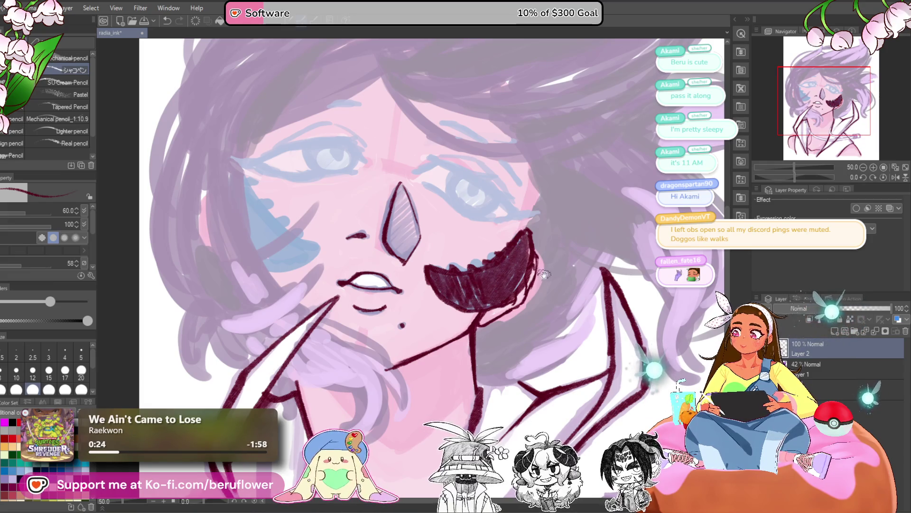
left_click_drag(544, 273, 548, 272)
left_click_drag(489, 299, 521, 273)
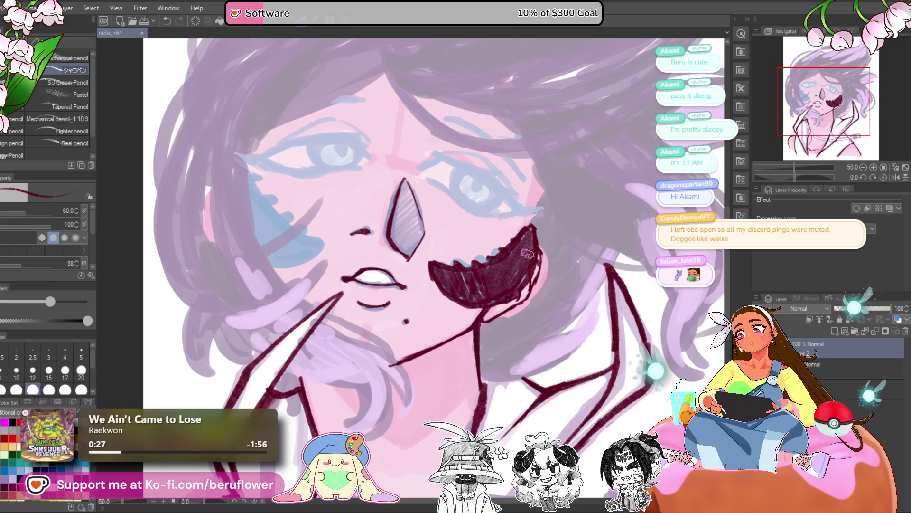
left_click_drag(447, 133, 494, 154)
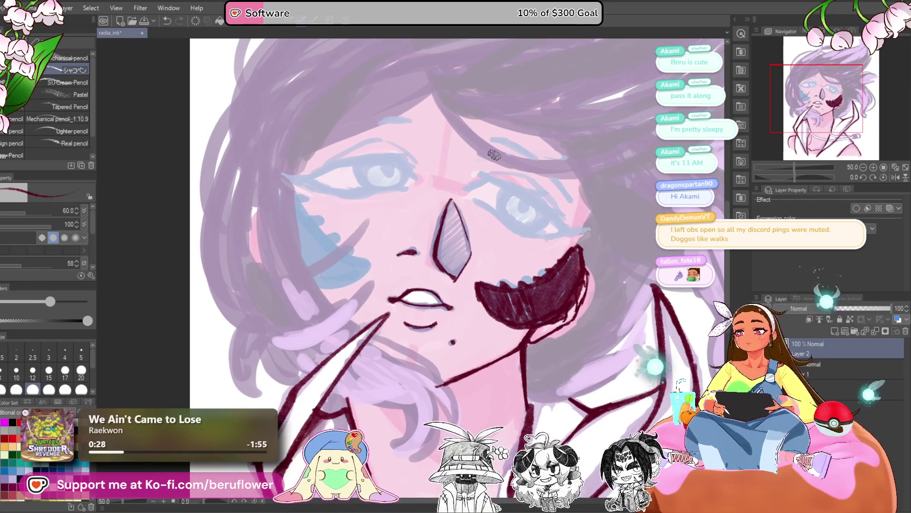
scroll(493, 154, "down", 5)
scroll(521, 255, "up", 4)
scroll(520, 255, "down", 4)
scroll(516, 255, "up", 4)
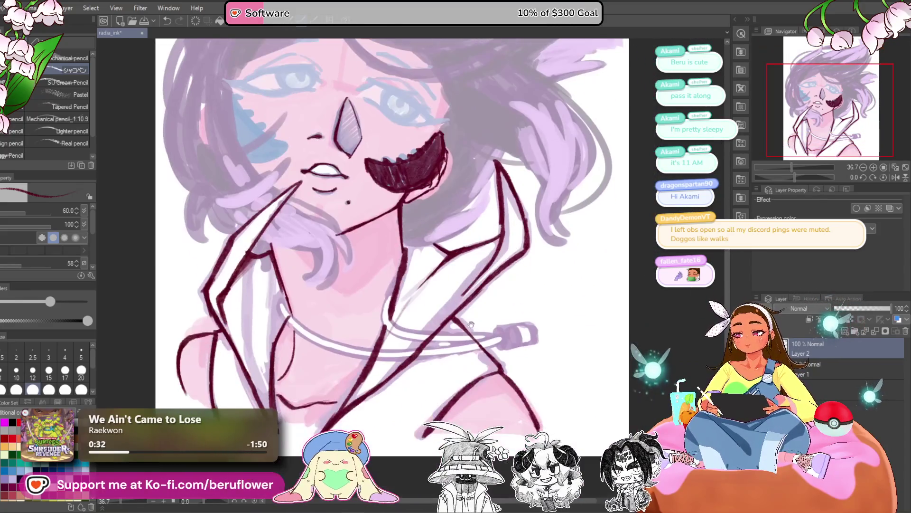
scroll(472, 324, "up", 5)
- Outline the drawstring's cylindrical tip with its inner curve and hatch shading onto it
mouse_move(404, 299)
left_mouse_down()
mouse_move(409, 315)
mouse_move(372, 315)
mouse_move(406, 312)
mouse_move(397, 318)
mouse_move(403, 289)
mouse_move(494, 278)
mouse_move(504, 328)
mouse_move(432, 348)
mouse_move(400, 346)
left_mouse_up()
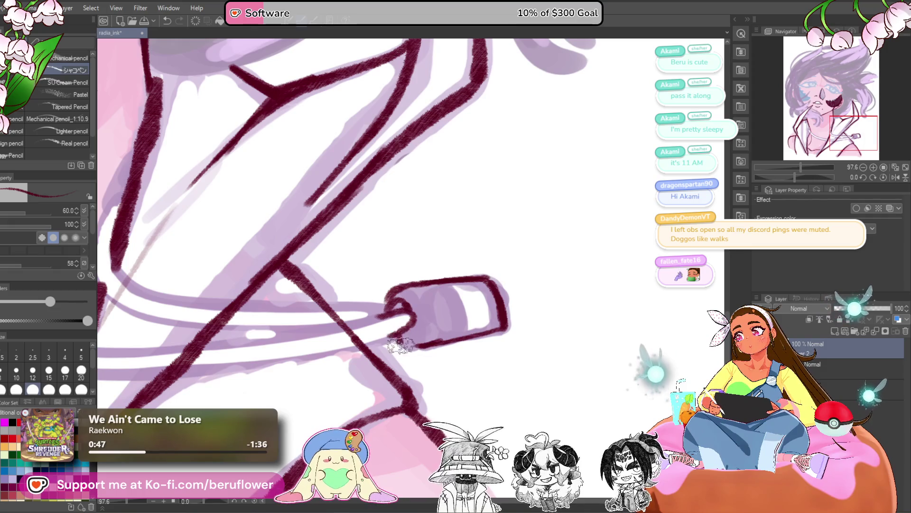
left_click_drag(404, 289, 430, 335)
left_click_drag(453, 284, 465, 319)
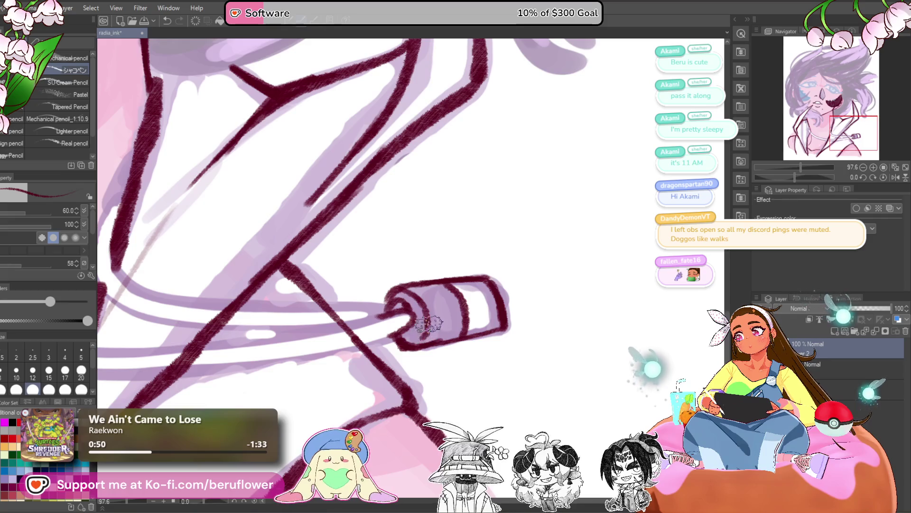
scroll(427, 324, "down", 2)
scroll(427, 324, "up", 1)
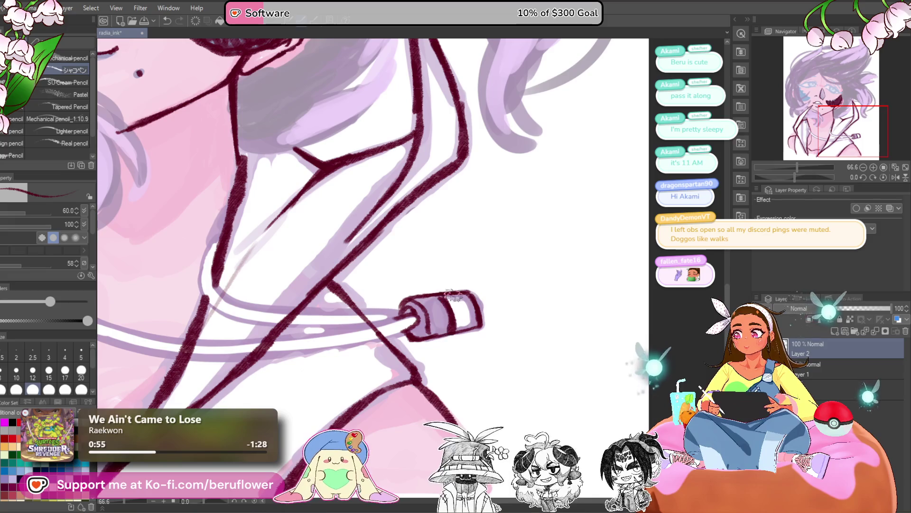
scroll(424, 294, "down", 1)
left_click_drag(437, 290, 451, 327)
scroll(409, 302, "down", 1)
scroll(409, 302, "down", 2)
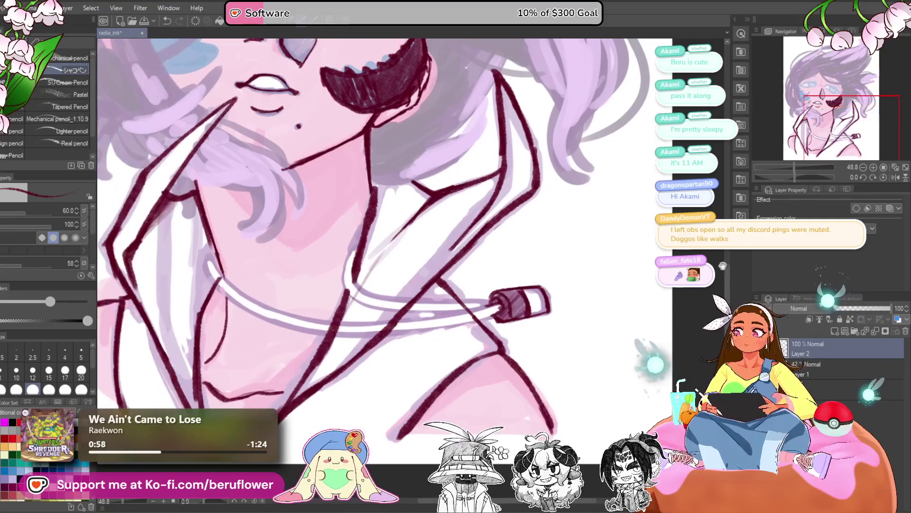
- Rotate the canvas and ink the cord running from the tip down toward the jacket
left_click_drag(796, 178, 788, 176)
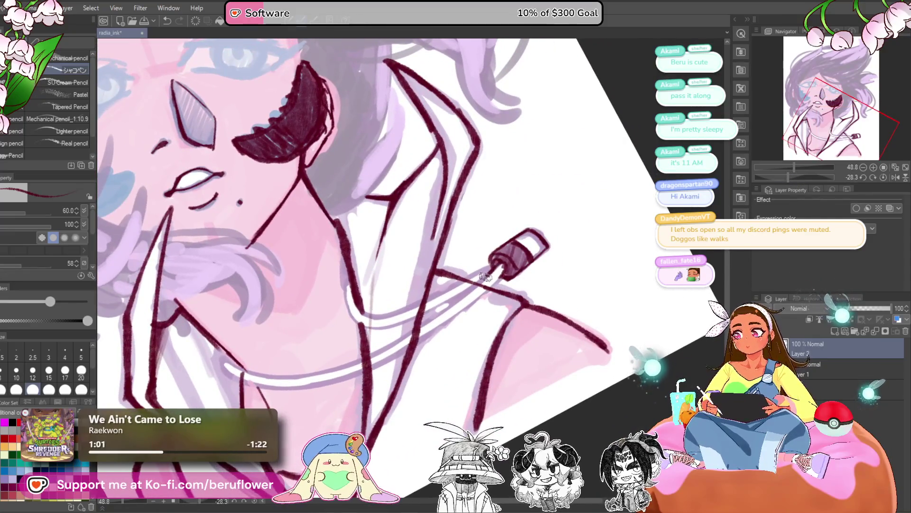
left_click_drag(499, 273, 417, 342)
left_click_drag(792, 175, 812, 176)
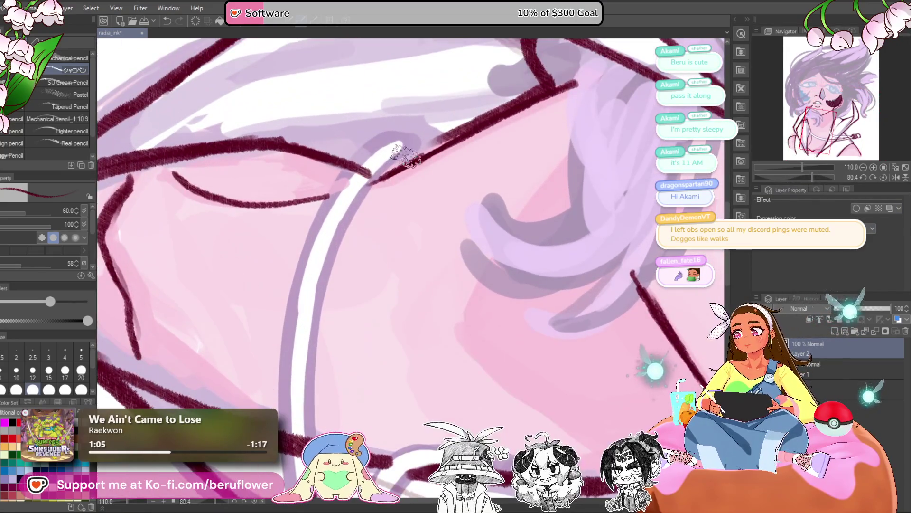
mouse_move(408, 142)
left_mouse_down()
mouse_move(352, 164)
mouse_move(291, 291)
left_mouse_up()
scroll(403, 154, "down", 5)
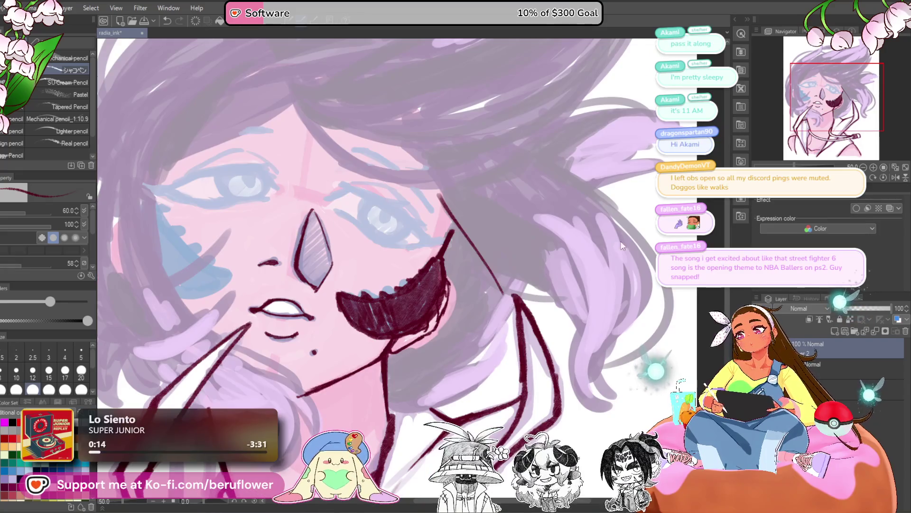
- Ink two upward maroon hair strokes joining the existing strand, then the forehead hairline
scroll(744, 164, "up", 2)
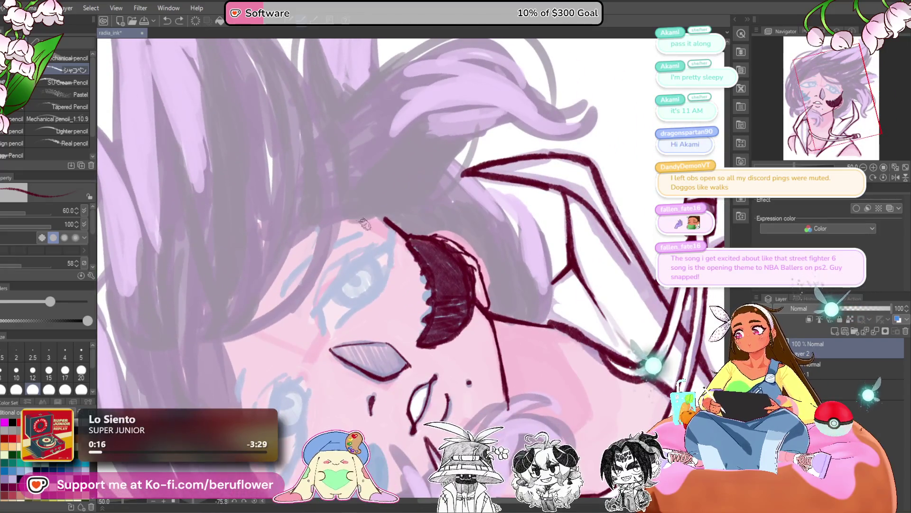
left_click_drag(364, 224, 471, 163)
mouse_move(401, 216)
left_mouse_down()
mouse_move(477, 126)
mouse_move(489, 178)
mouse_move(499, 135)
mouse_move(555, 117)
left_mouse_up()
scroll(743, 164, "down", 7)
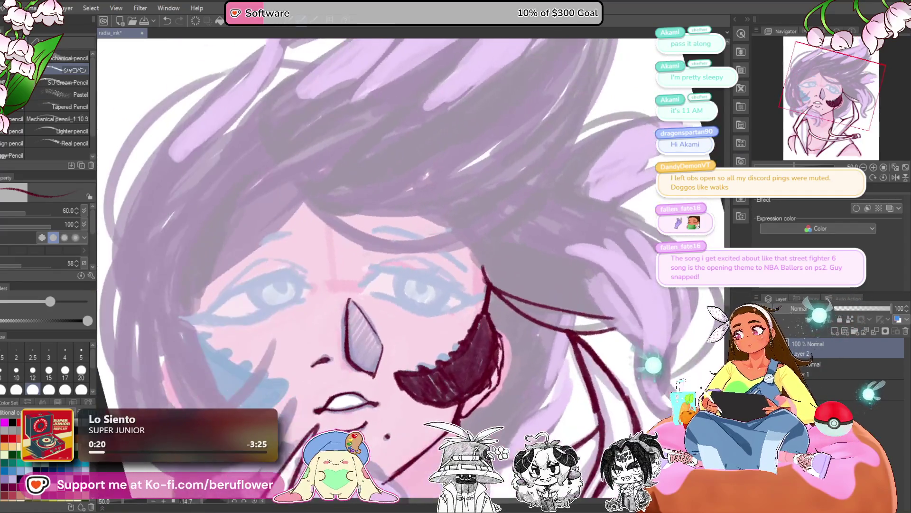
mouse_move(303, 198)
left_mouse_down()
mouse_move(370, 244)
mouse_move(406, 255)
mouse_move(392, 262)
left_mouse_up()
- Draw maroon hair curves beside the eye, undoing and redrawing the misplaced strokes
scroll(743, 164, "up", 7)
left_click_drag(498, 183, 406, 328)
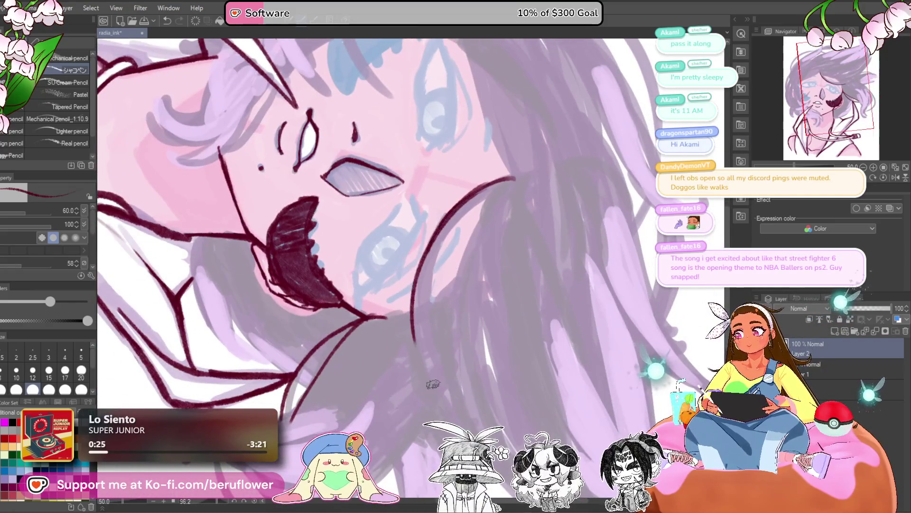
left_click_drag(409, 257, 409, 195)
left_click_drag(493, 103, 442, 326)
left_click_drag(423, 177, 436, 332)
key("ctrl+z")
mouse_move(489, 106)
left_mouse_down()
mouse_move(454, 354)
mouse_move(436, 283)
left_mouse_up()
left_click_drag(480, 109, 462, 332)
key("ctrl+z")
mouse_move(484, 110)
left_mouse_down()
mouse_move(459, 362)
mouse_move(380, 304)
left_mouse_up()
- Trace long maroon strand lines through the top of the hair
mouse_move(474, 237)
left_mouse_down()
mouse_move(503, 266)
mouse_move(517, 266)
mouse_move(548, 328)
left_mouse_up()
mouse_move(303, 396)
left_mouse_down()
mouse_move(418, 161)
mouse_move(428, 118)
left_mouse_up()
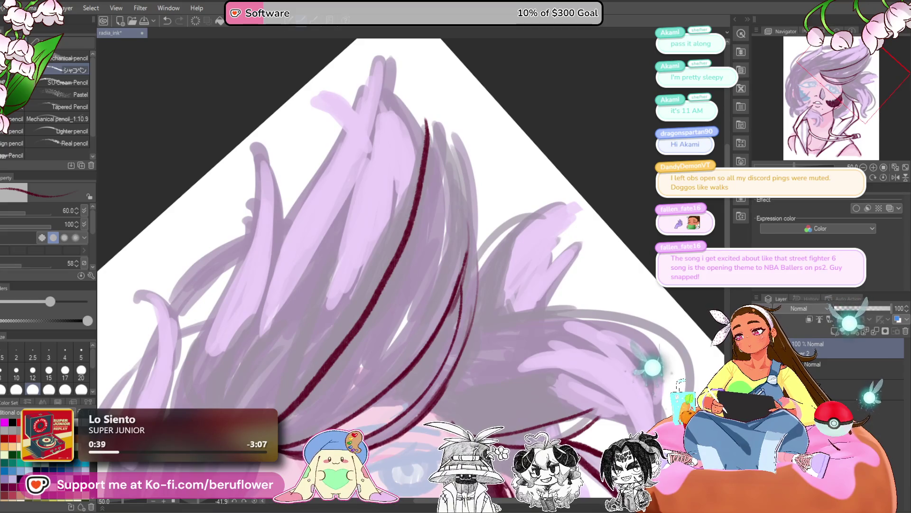
mouse_move(328, 406)
left_mouse_down()
mouse_move(420, 265)
mouse_move(435, 131)
left_mouse_up()
key("ctrl+z")
mouse_move(424, 202)
left_mouse_down()
mouse_move(404, 264)
mouse_move(316, 408)
left_mouse_up()
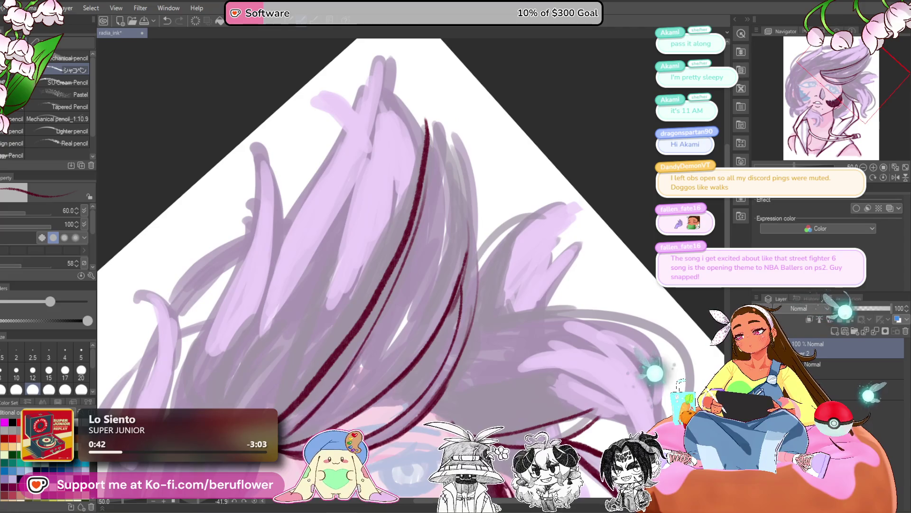